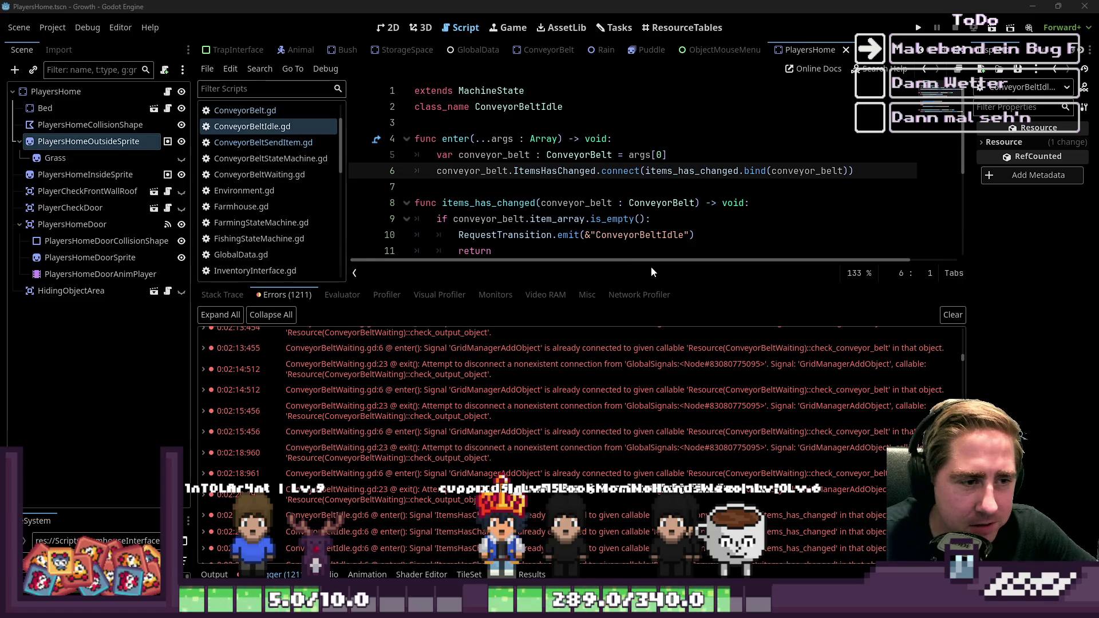
Inspect the repeated ItemsHasChanged already-connected errors and give the script editor more room
scroll(677, 441, "down", 5)
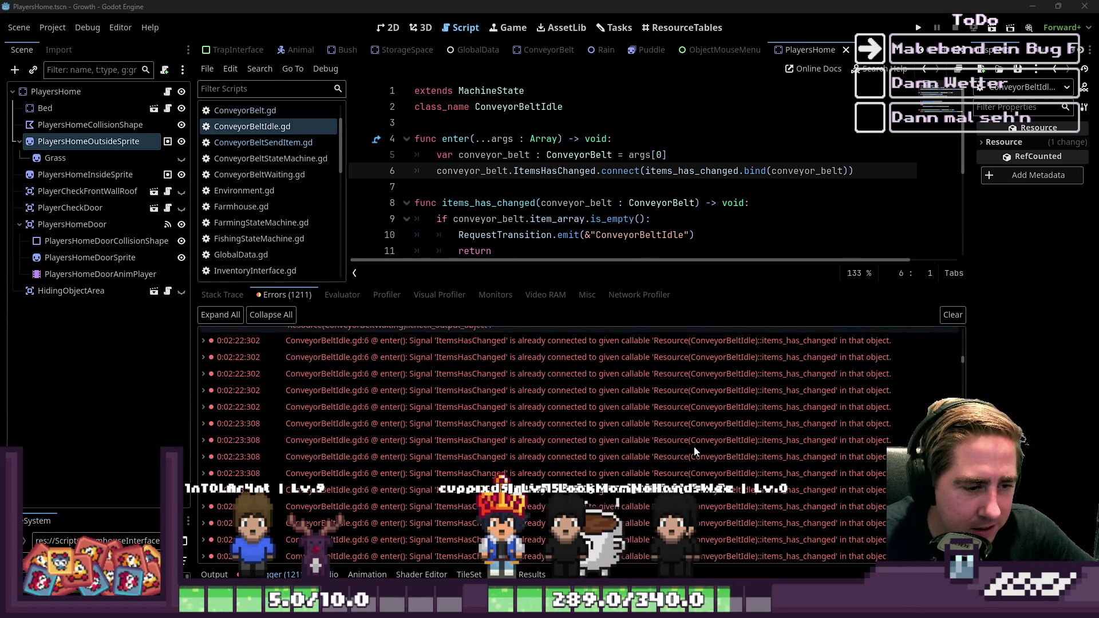
scroll(694, 445, "down", 10)
scroll(684, 420, "down", 10)
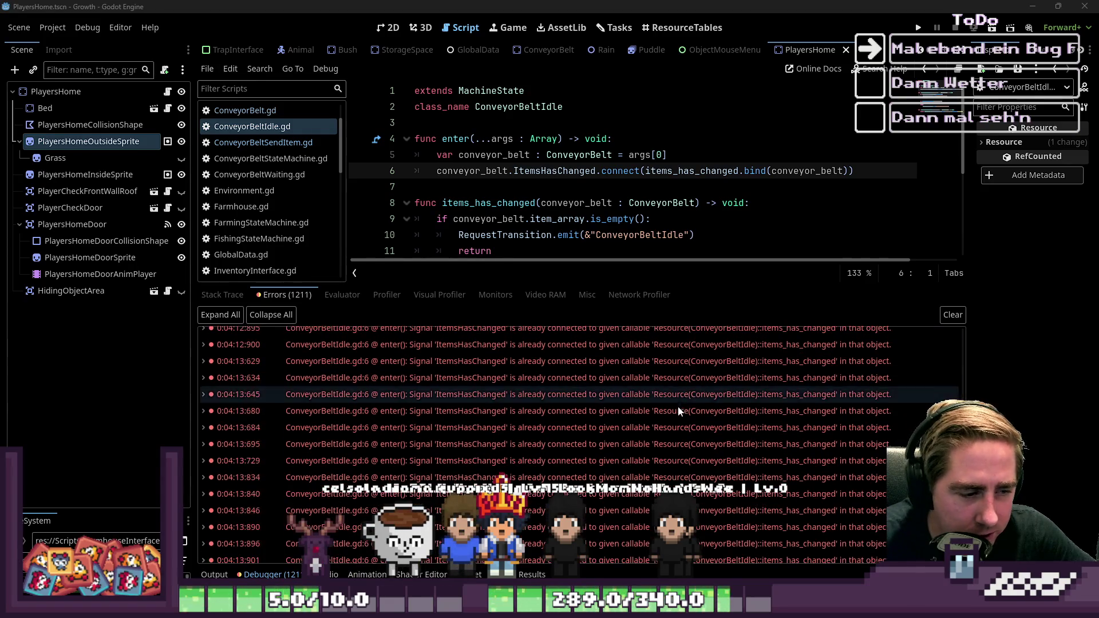
scroll(687, 412, "down", 5)
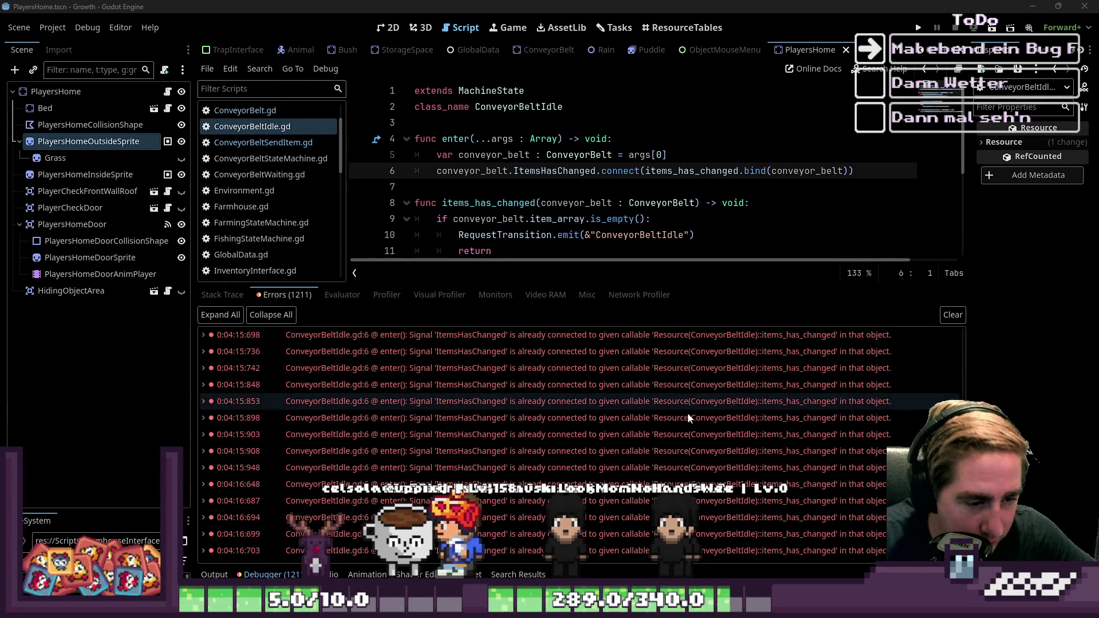
left_click(766, 413)
left_click(561, 184)
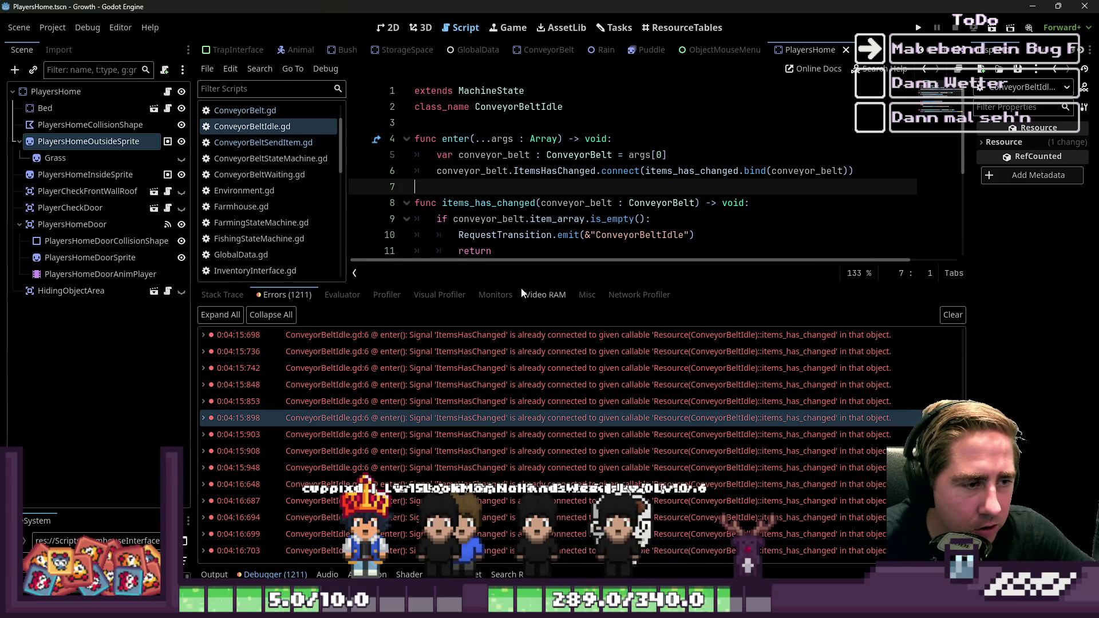
left_click_drag(521, 287, 521, 423)
Add line 6 'if conveyor_belt.ItemsHasChanged.is_connected(items_has_changed):' and indent the connect call under it
left_click(670, 155)
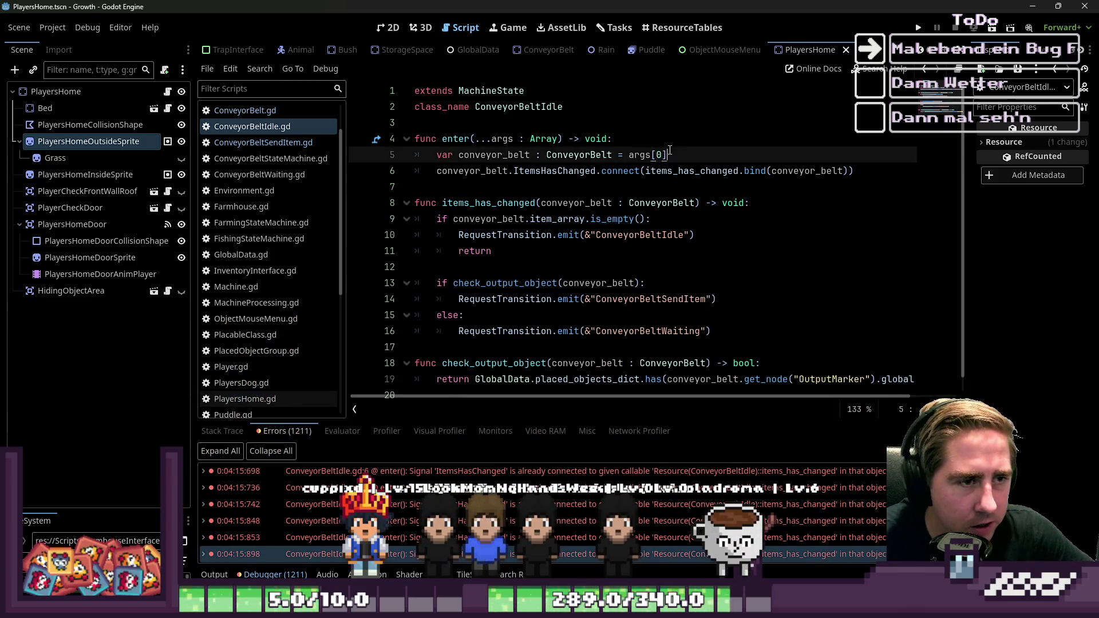
key("Return")
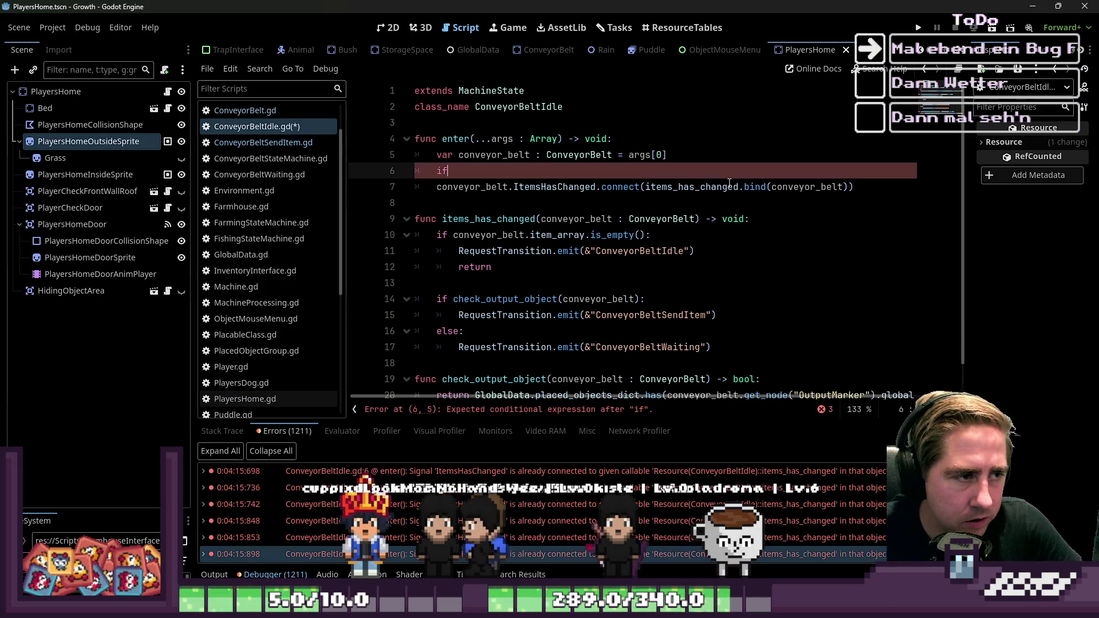
key("Down")
key("ctrl+shift+Right")
key("ctrl+shift+Right")
key("ctrl+shift+Right")
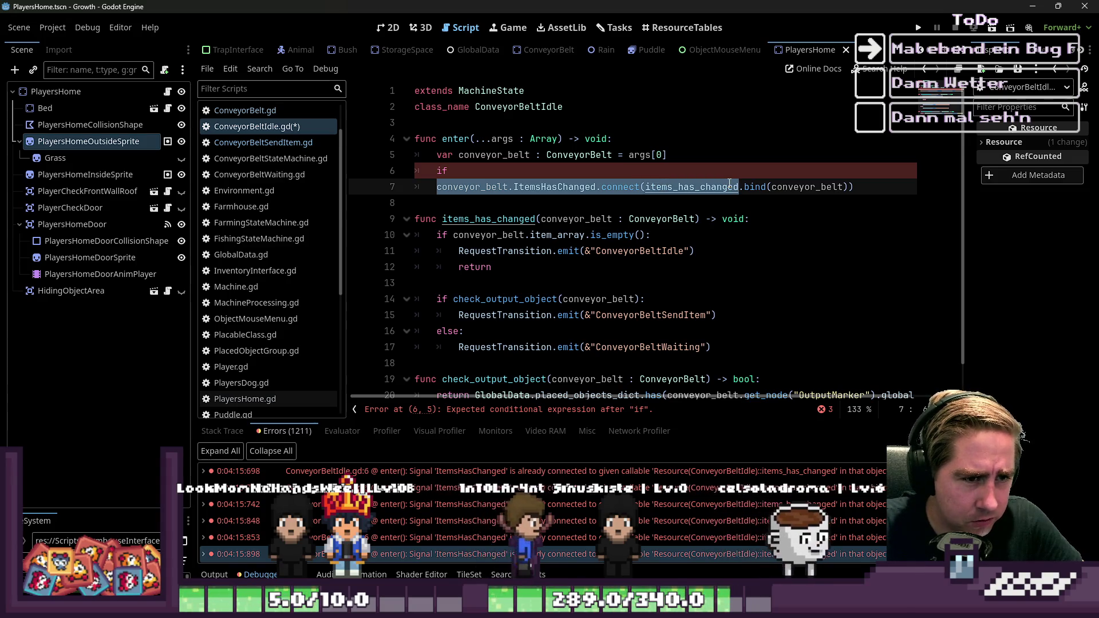
key("Up")
type("conveyor_belt.ItemsHasChanged.connect(items_has_changed")
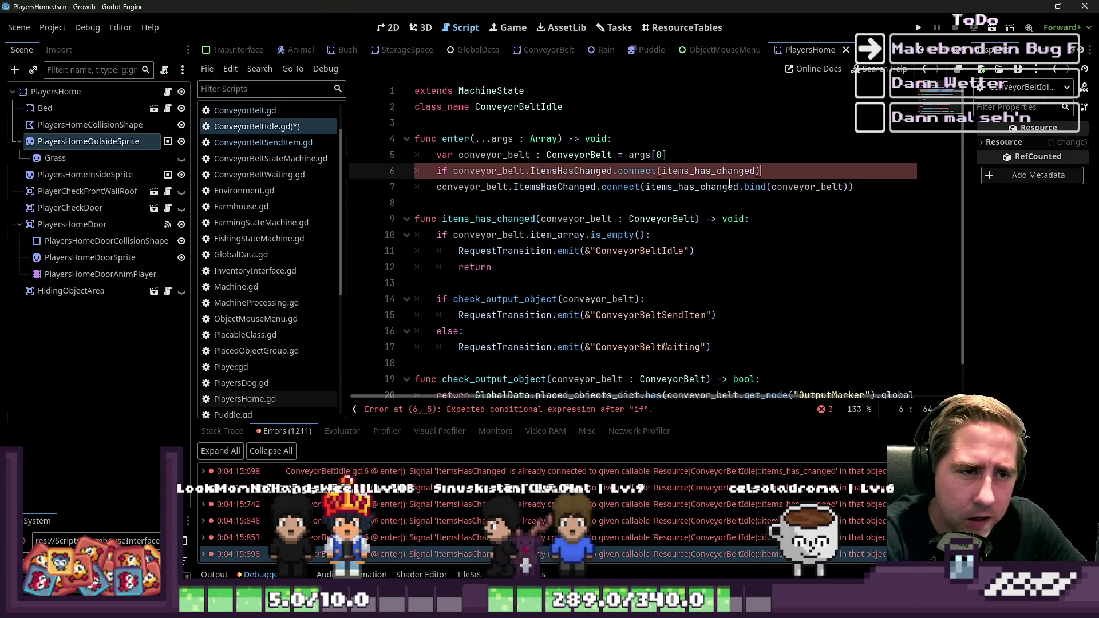
type(":")
key("Down")
key("Home")
key("Tab")
key("Up")
key("Left")
key("Left")
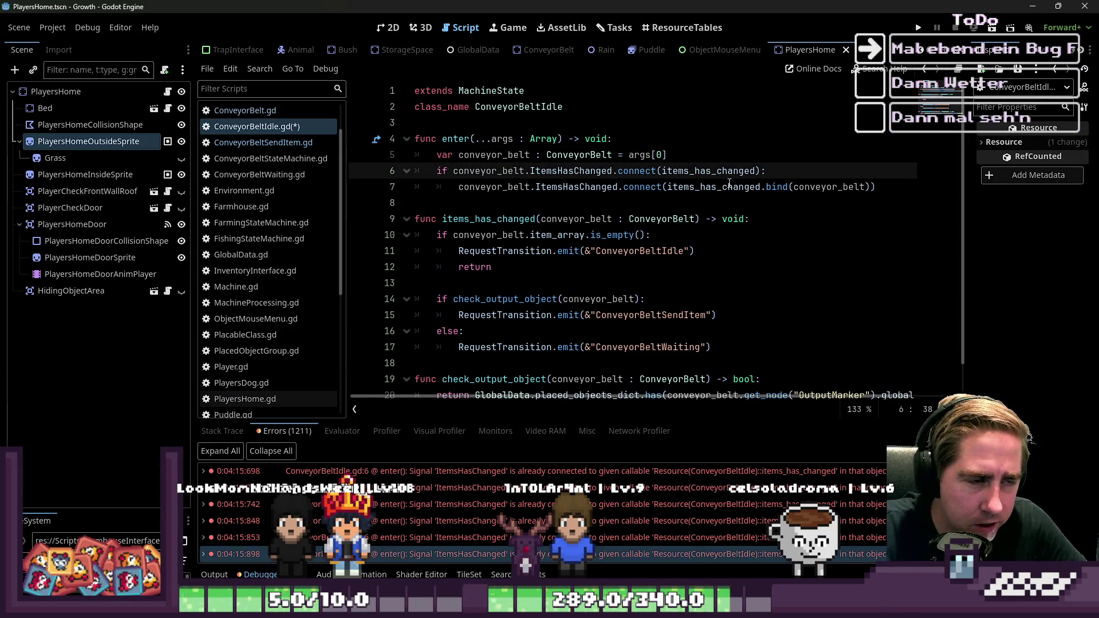
key("Return")
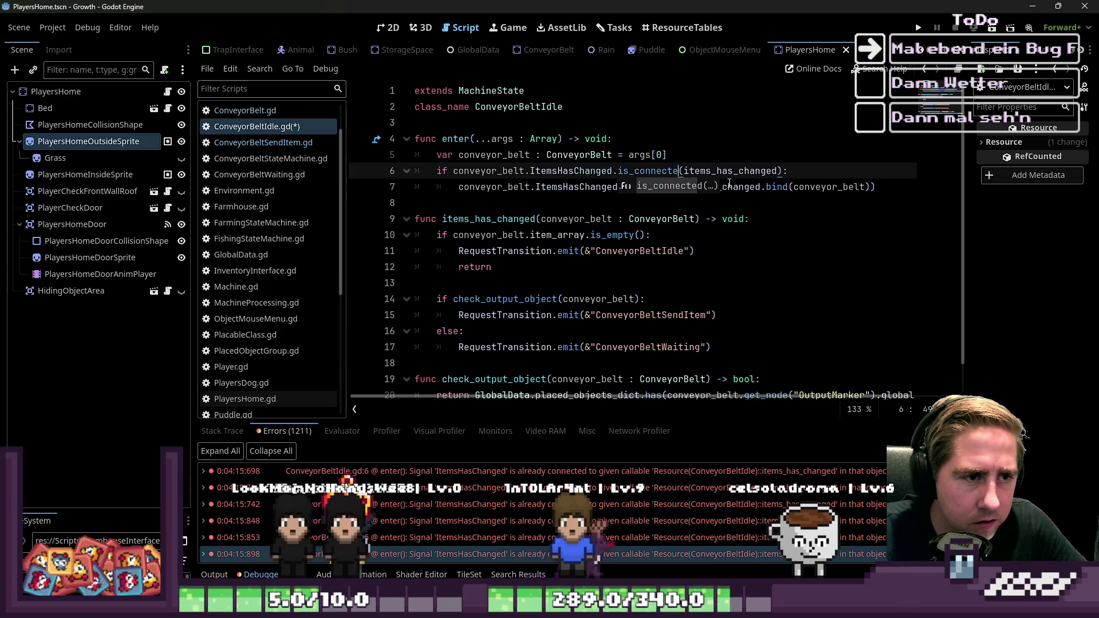
Review the new is_connected guard line, then scroll back up the script
key("Down")
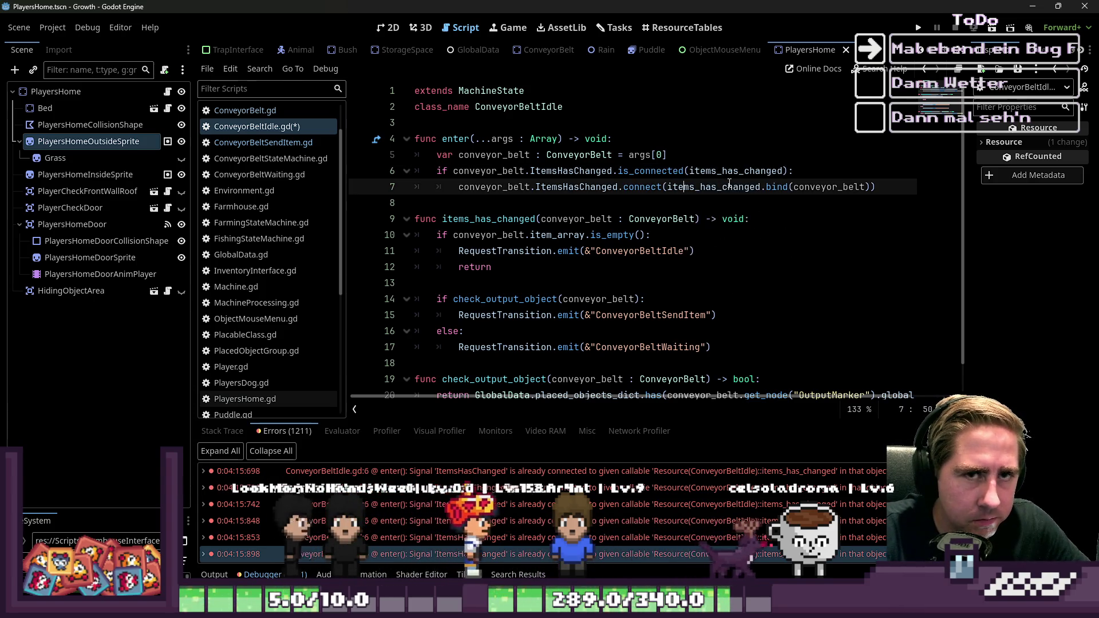
key("Up")
key("Up")
key("Up")
key("Down")
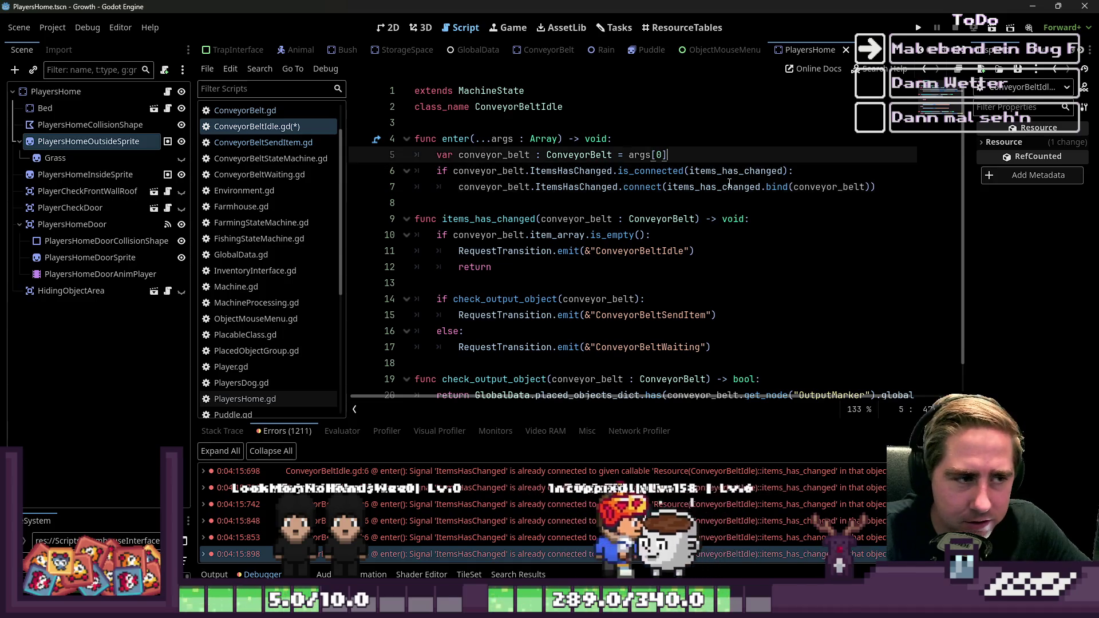
key("Down")
key("Home")
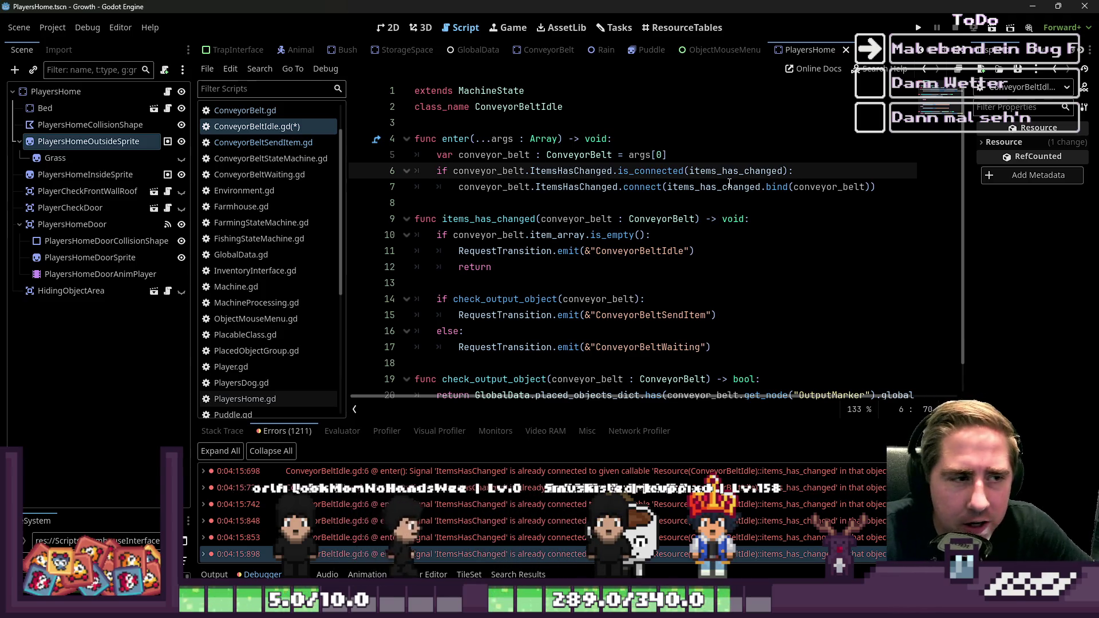
left_click(706, 173)
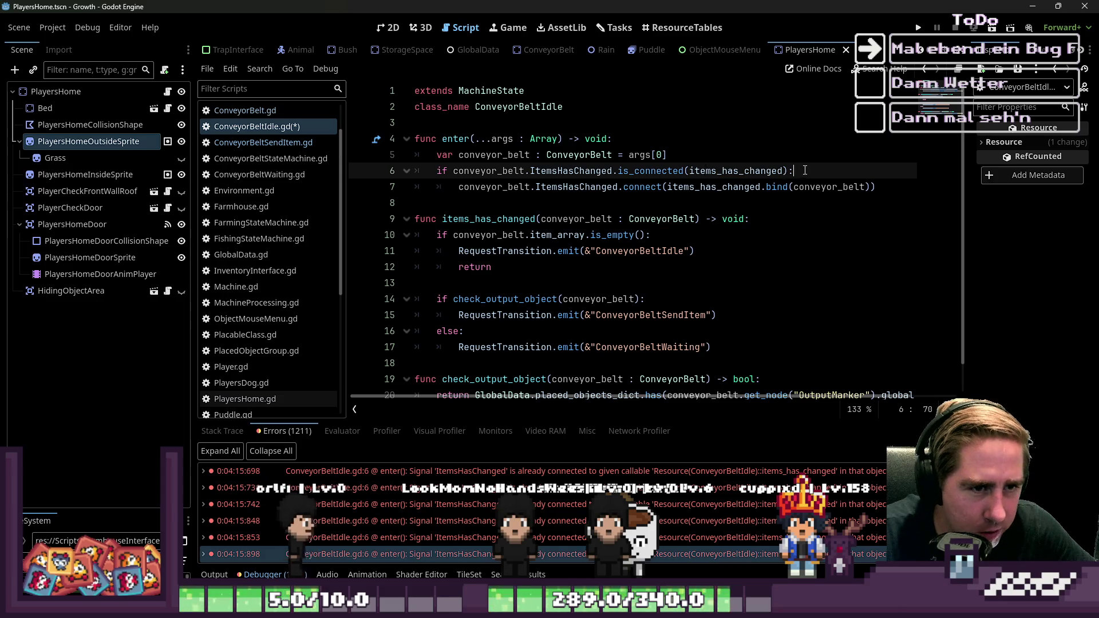
left_click_drag(805, 170, 343, 173)
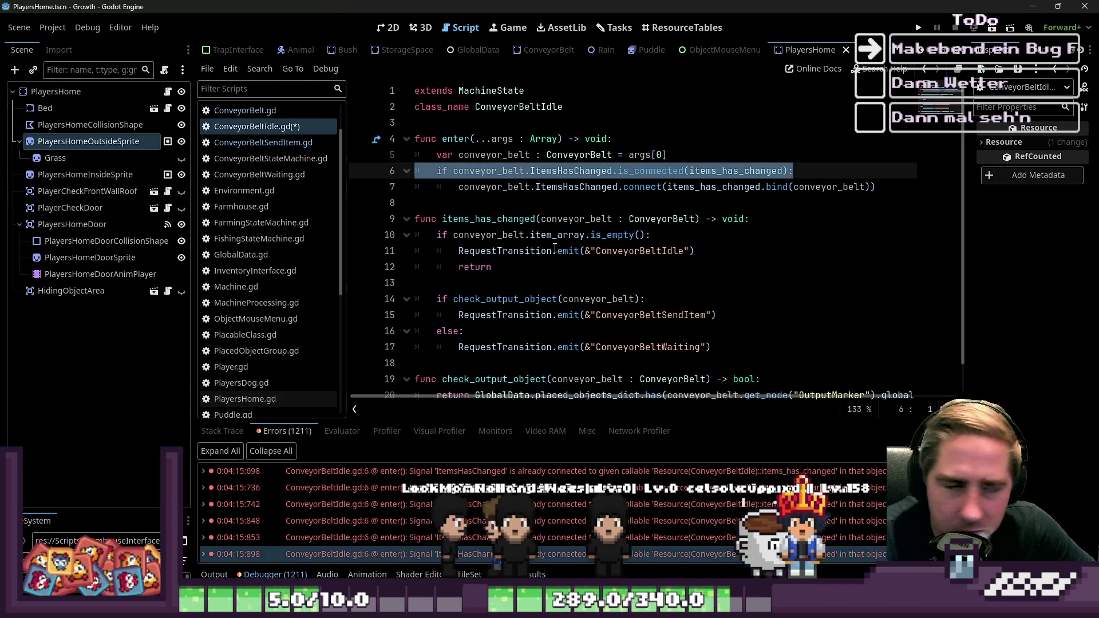
key("Down")
key("Down")
scroll(678, 501, "up", 5)
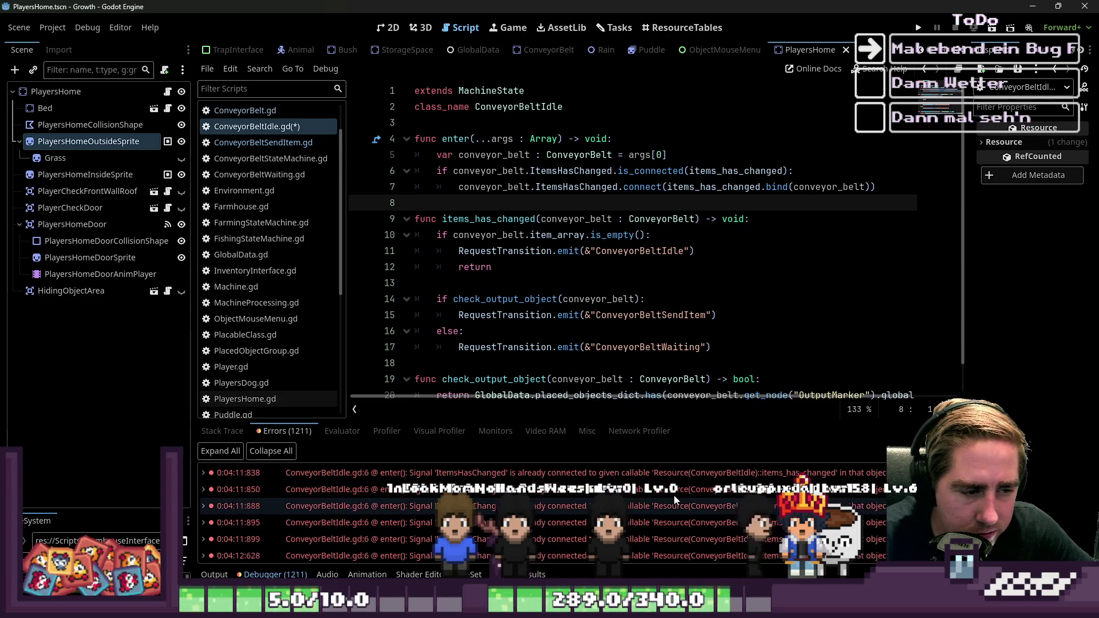
scroll(674, 496, "up", 3)
scroll(674, 496, "up", 5)
scroll(674, 496, "up", 5)
scroll(656, 494, "up", 10)
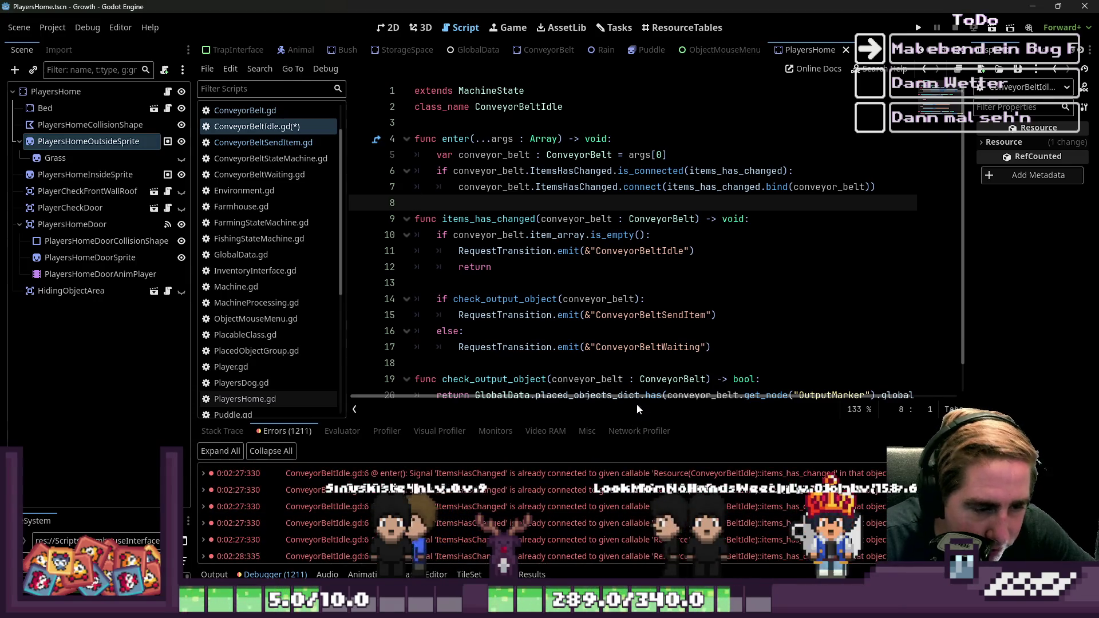
Return the bottom panel to the error list and enlarge it
left_click(639, 430)
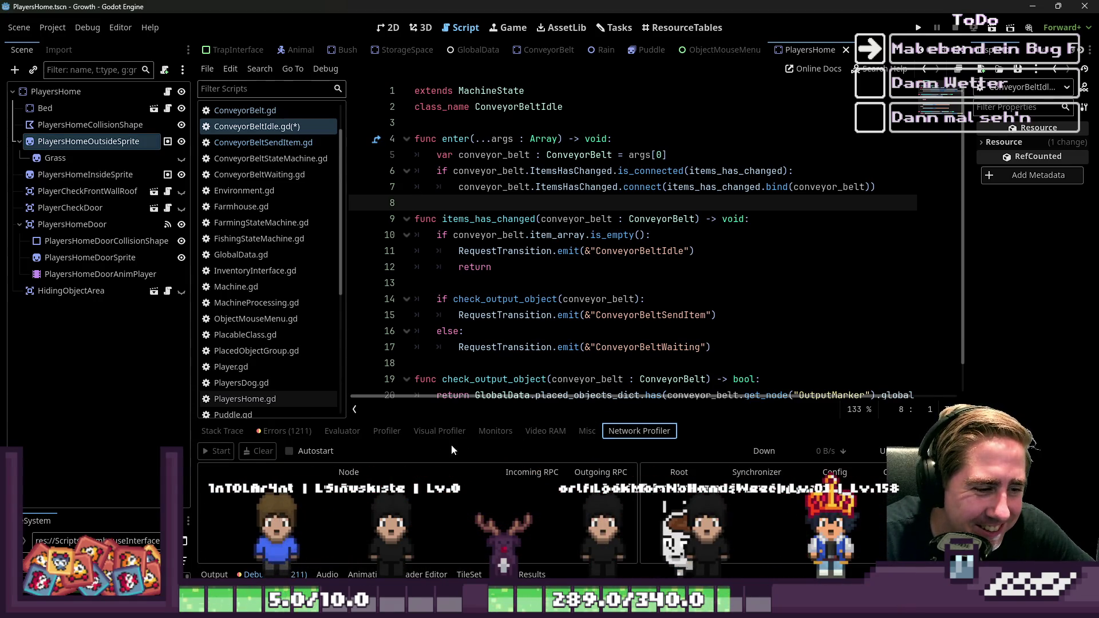
left_click(258, 430)
left_click_drag(445, 422, 446, 135)
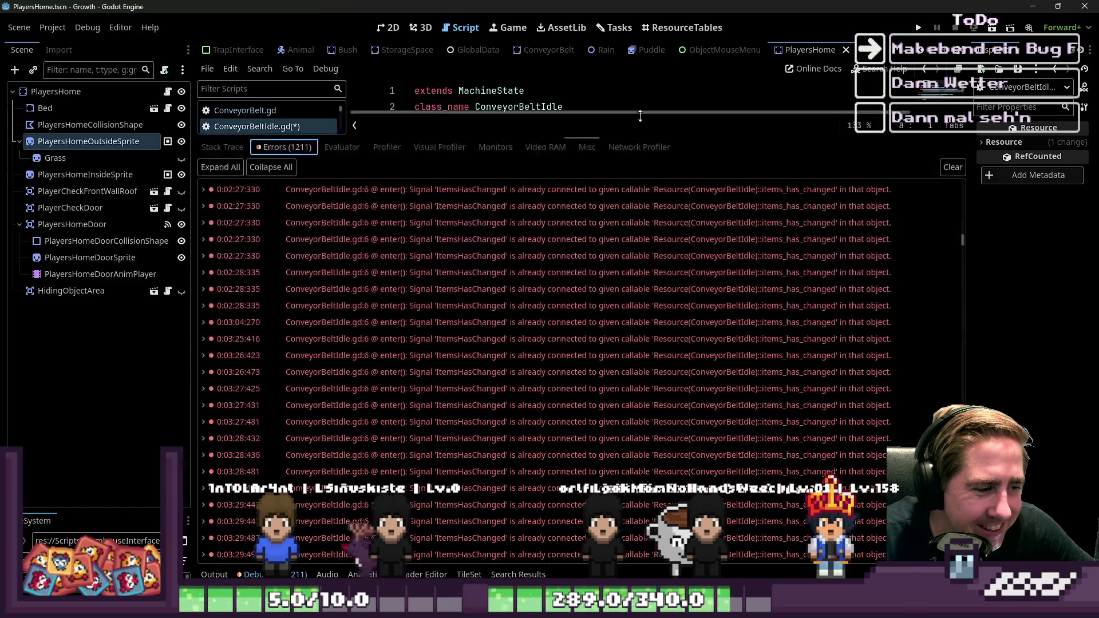
scroll(674, 391, "up", 5)
scroll(664, 373, "down", 3)
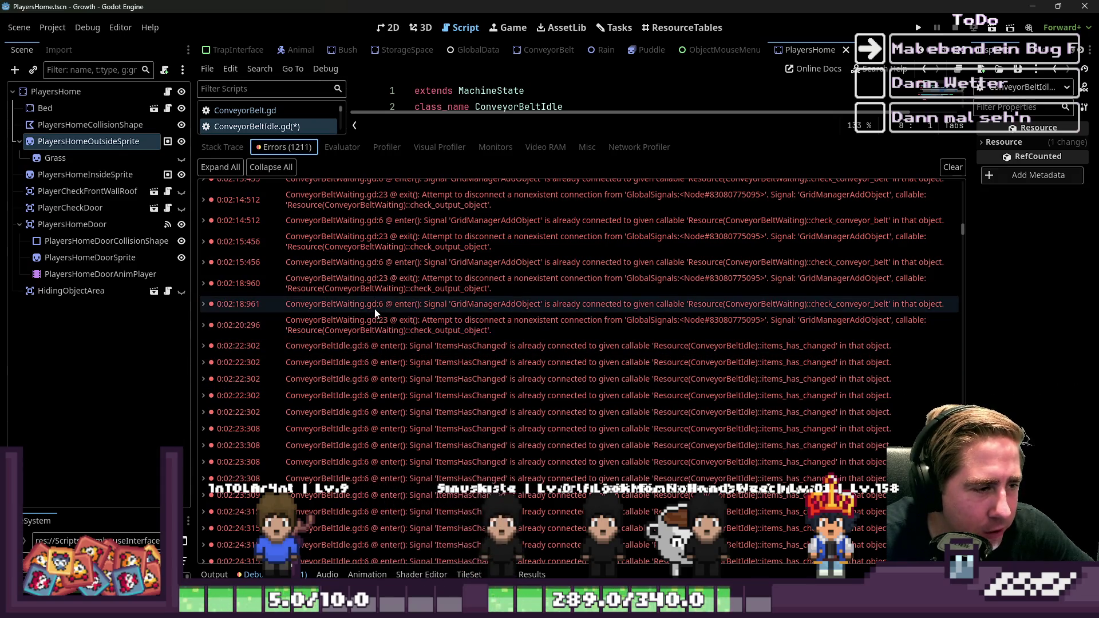
Open the ConveyorBeltWaiting error sources, then show the Signal connect() documentation
left_click(416, 309)
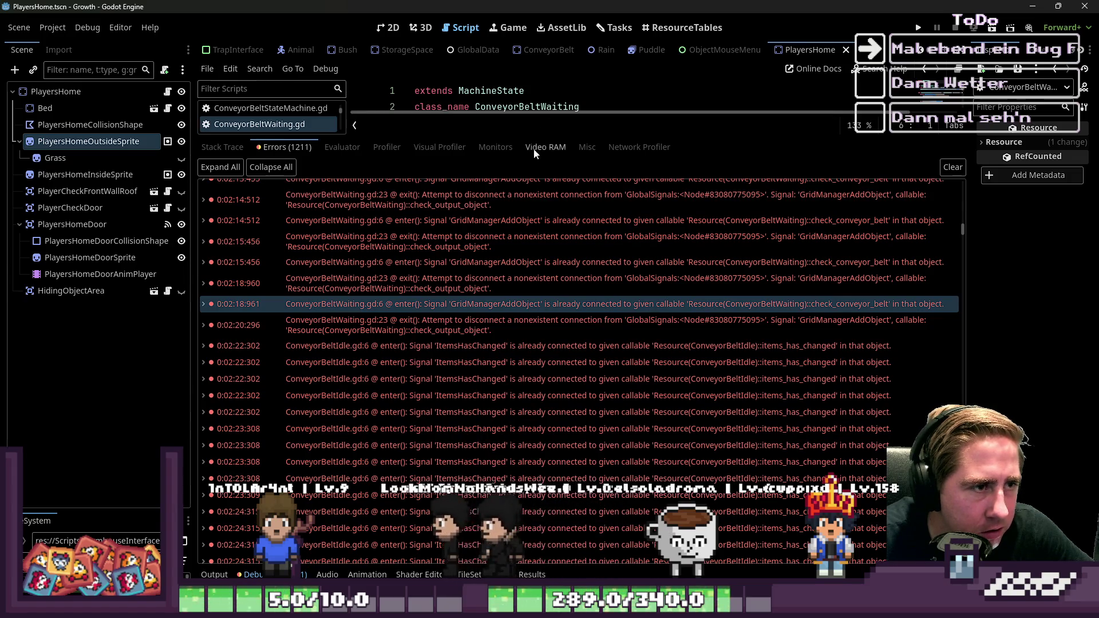
left_click(524, 217)
left_click(520, 241)
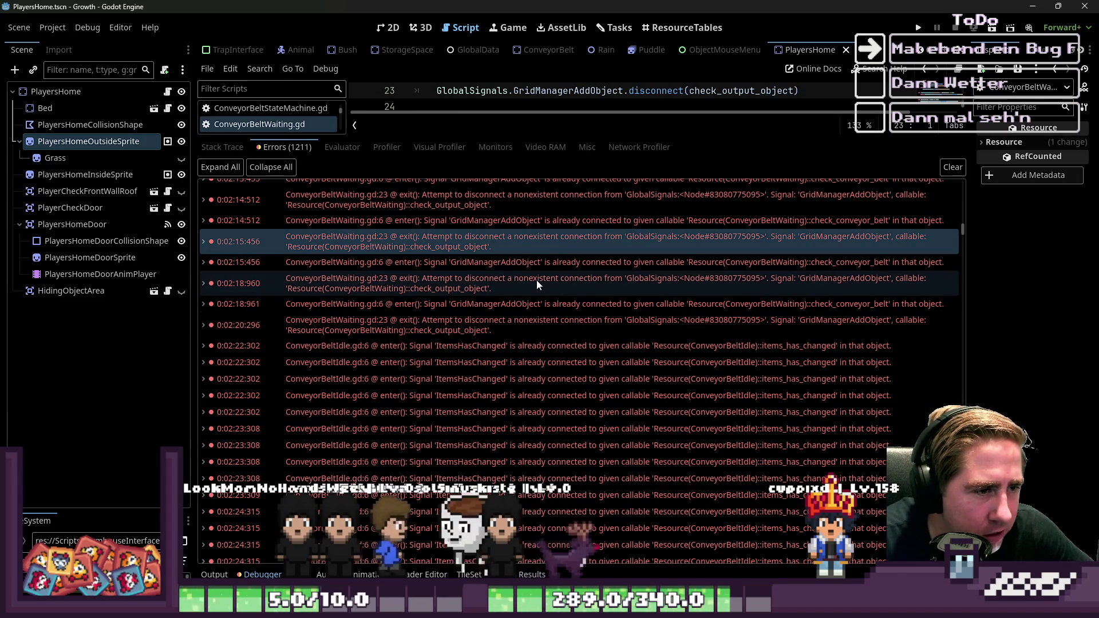
mouse_move(576, 242)
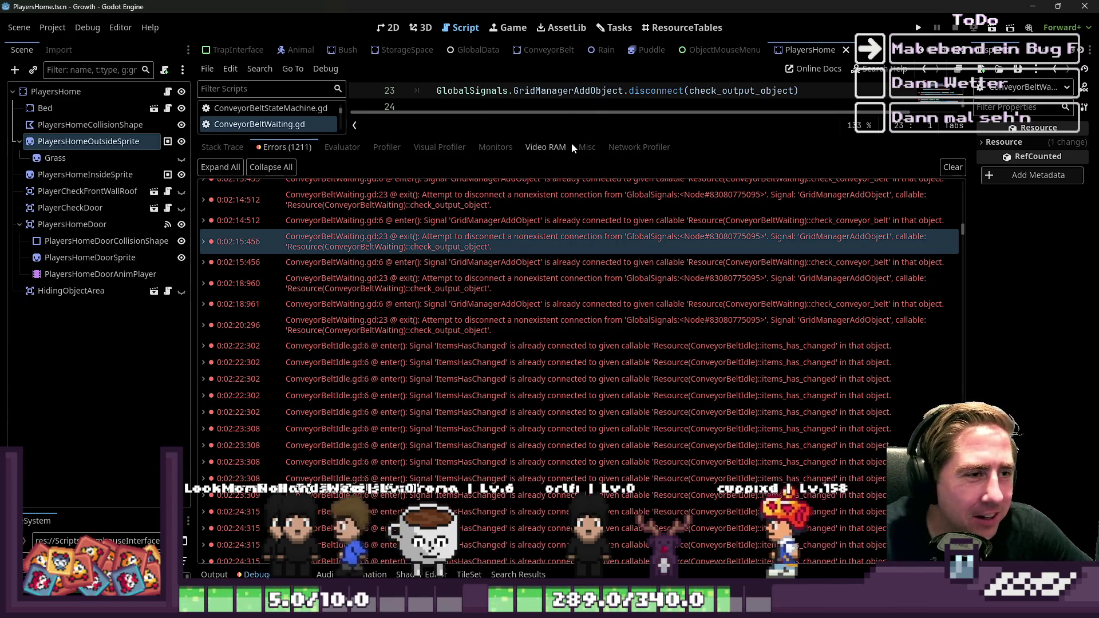
left_click_drag(576, 136, 567, 422)
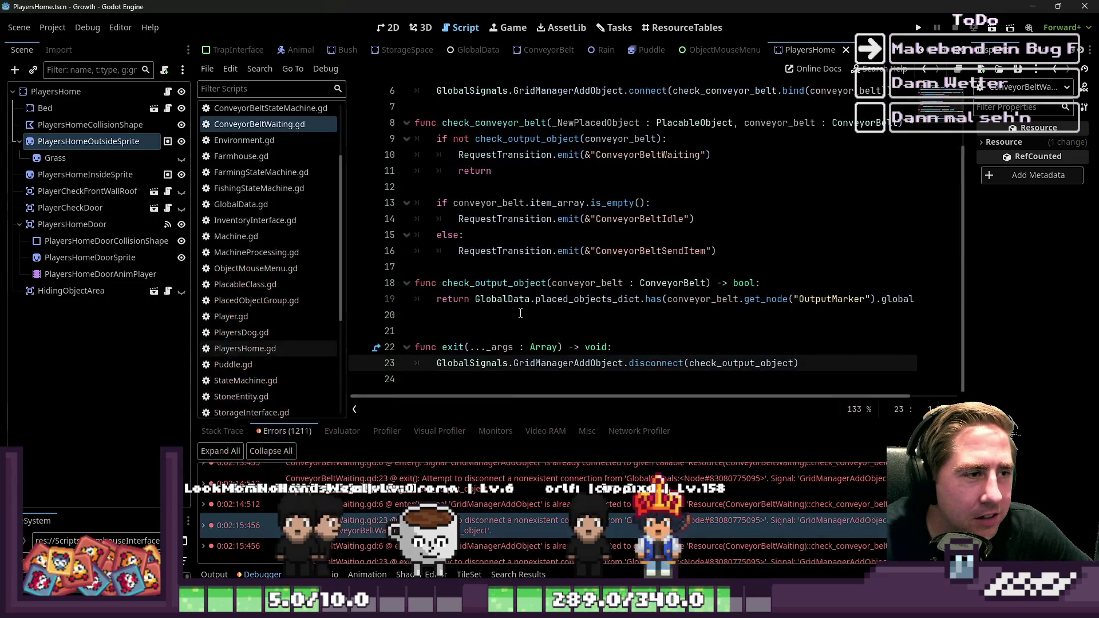
left_click(632, 173, "ctrl")
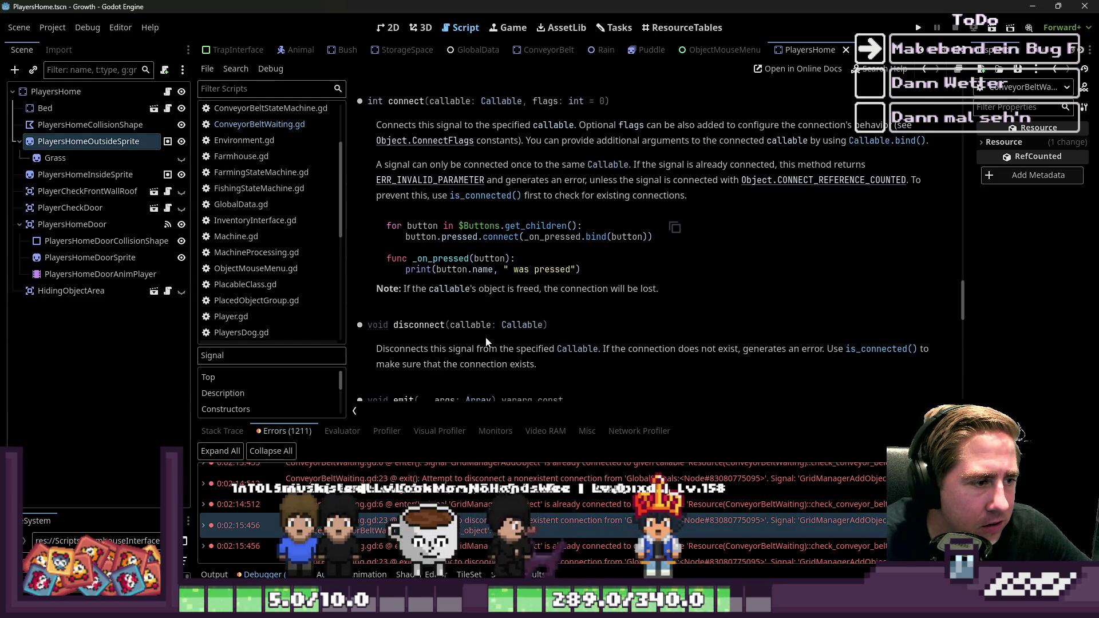
Scroll the 1211 debugger errors and drag the divider up to make the list taller
scroll(489, 332, "up", 3)
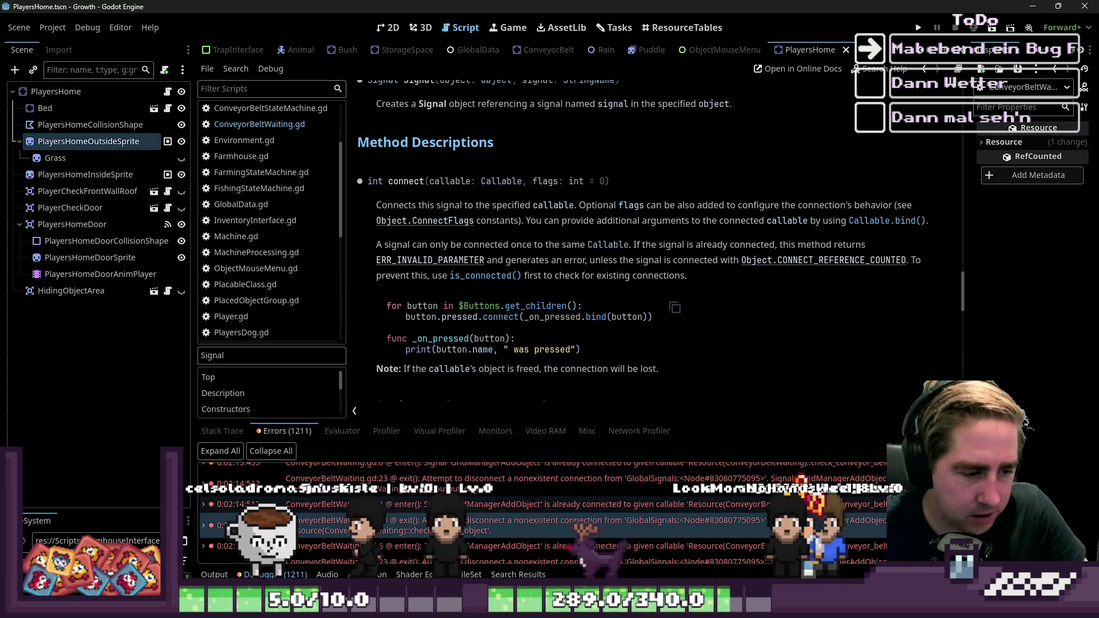
scroll(604, 515, "down", 2)
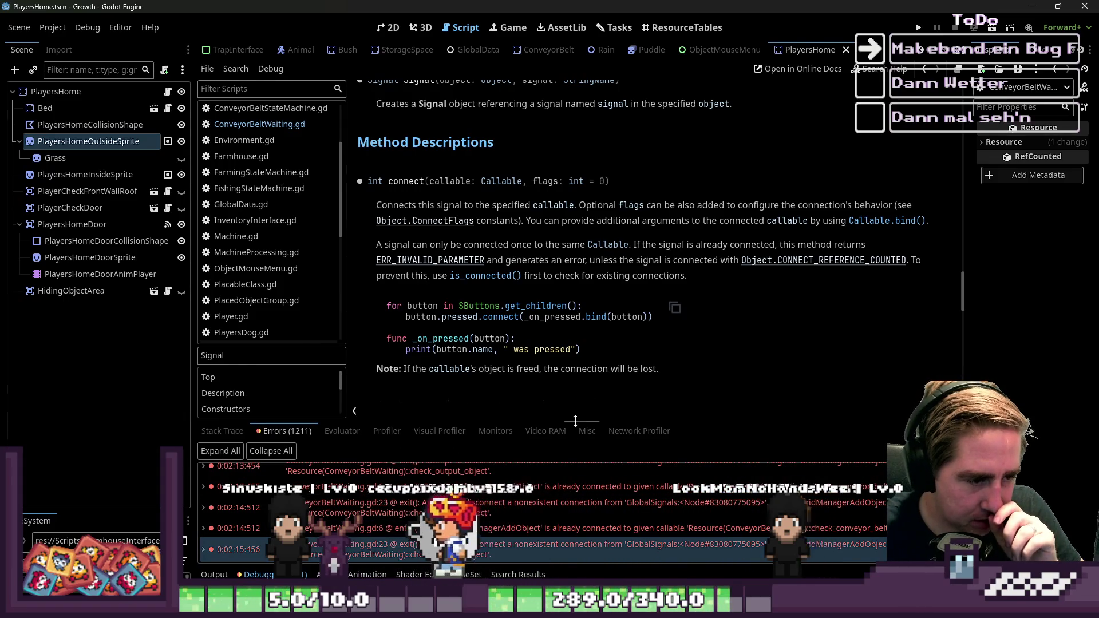
left_click_drag(572, 418, 647, 227)
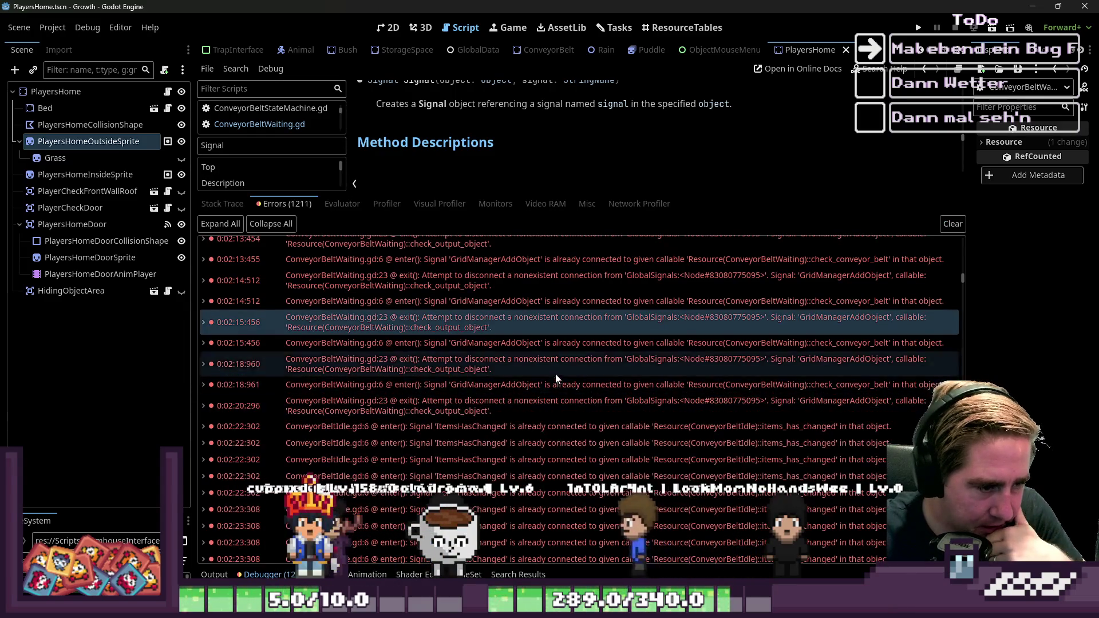
Open ConveyorBeltWaiting.gd and add a guard line above the GridManagerAddObject connect
left_click(582, 384)
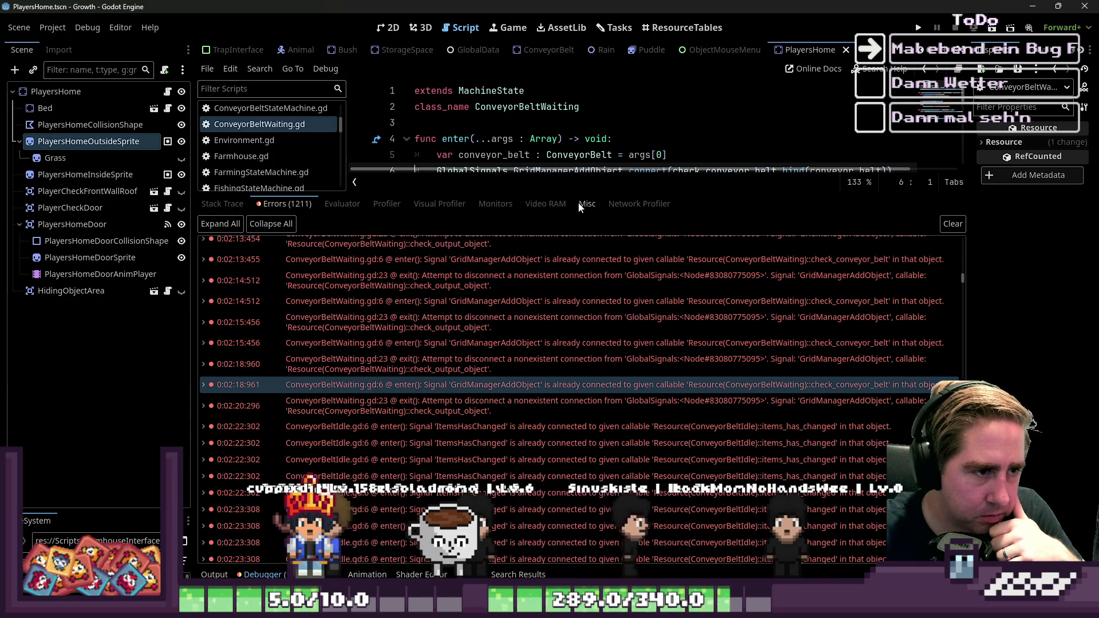
left_click_drag(579, 182, 578, 323)
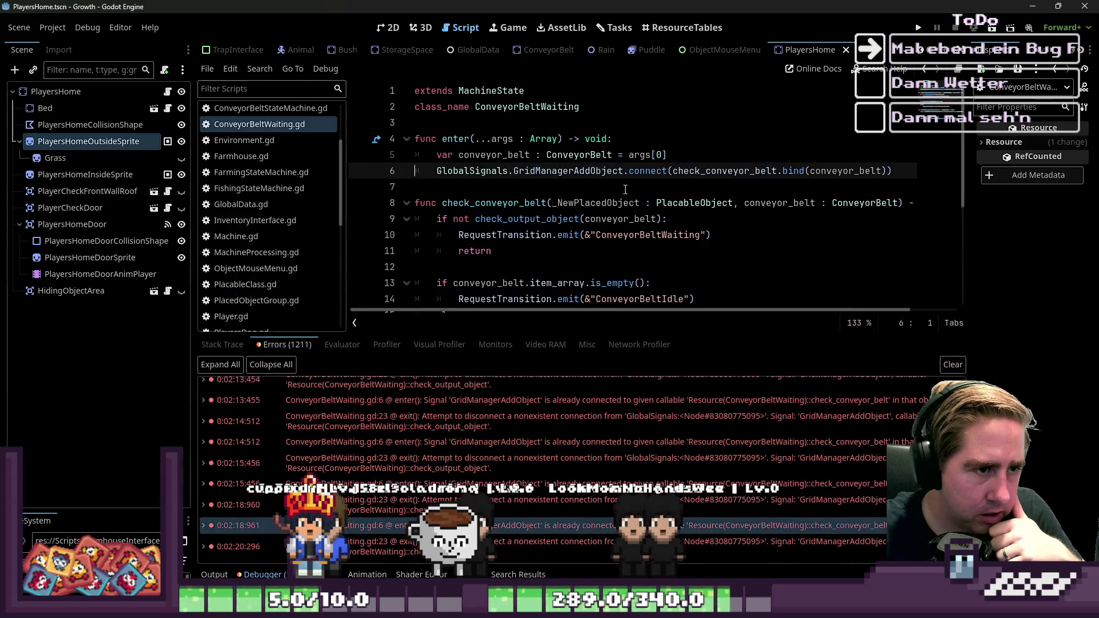
double_click(657, 170)
key("shift+Home")
key("ctrl+c")
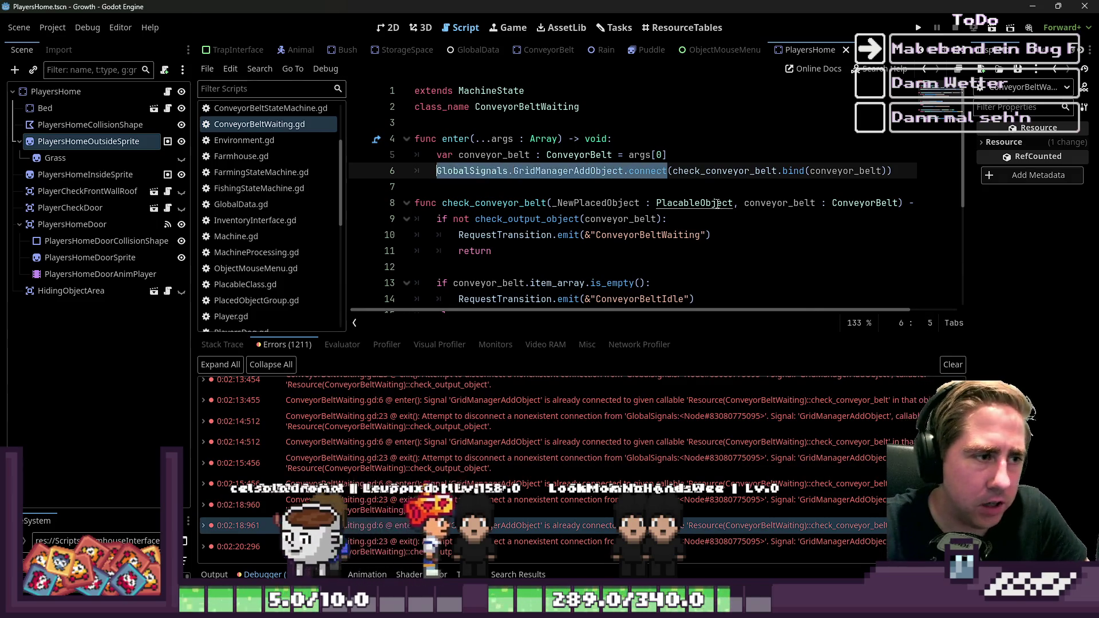
key("Up")
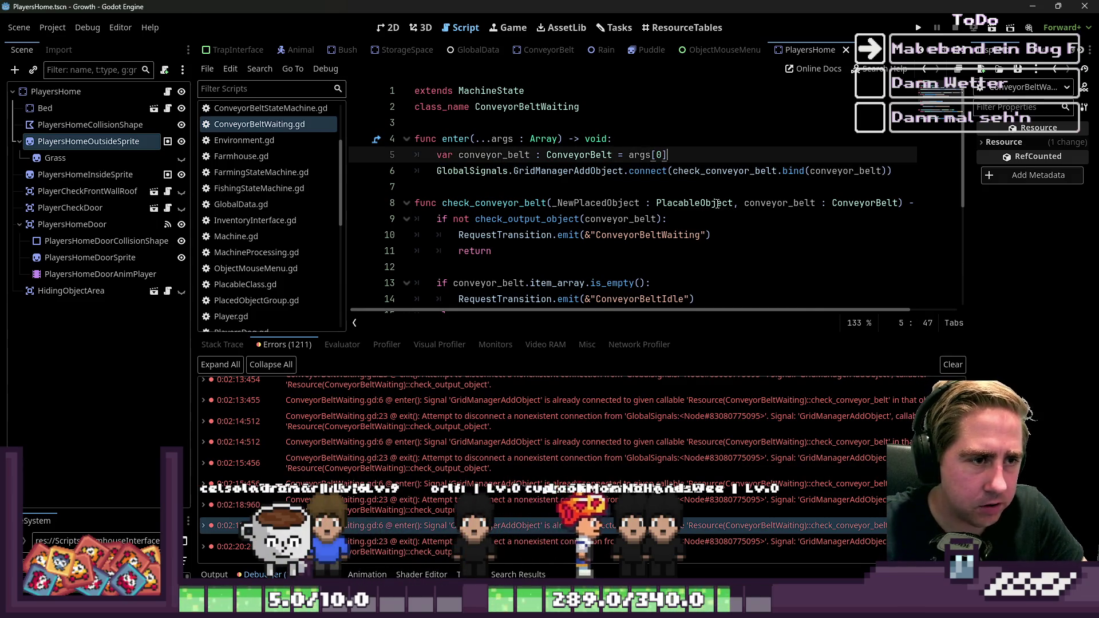
key("End")
key("Return")
key("ctrl+v")
type(":")
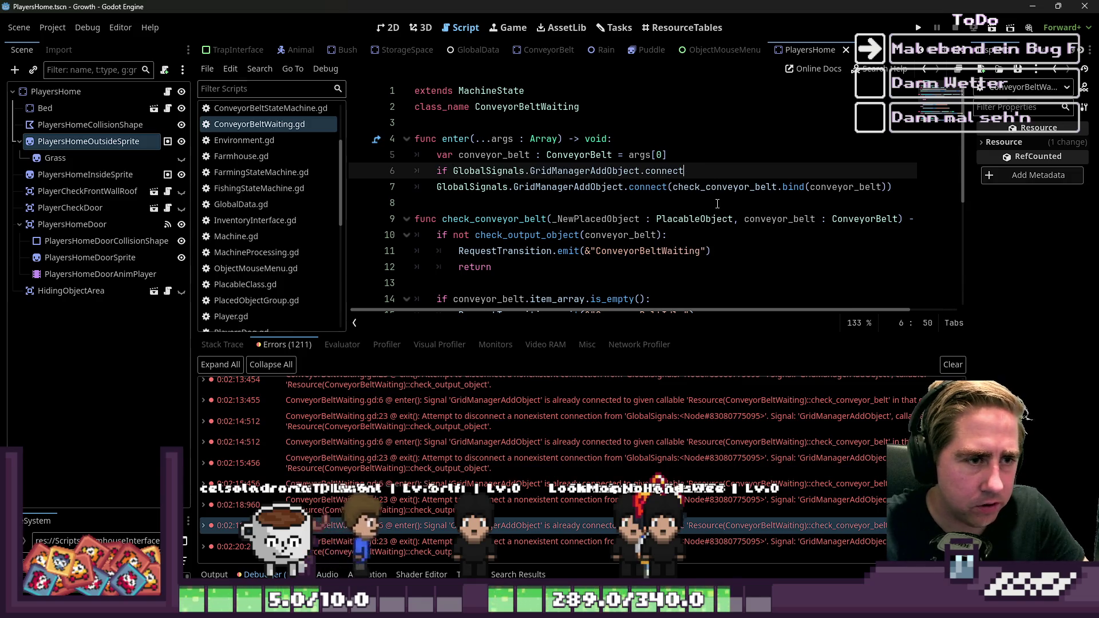
type("-")
type("che")
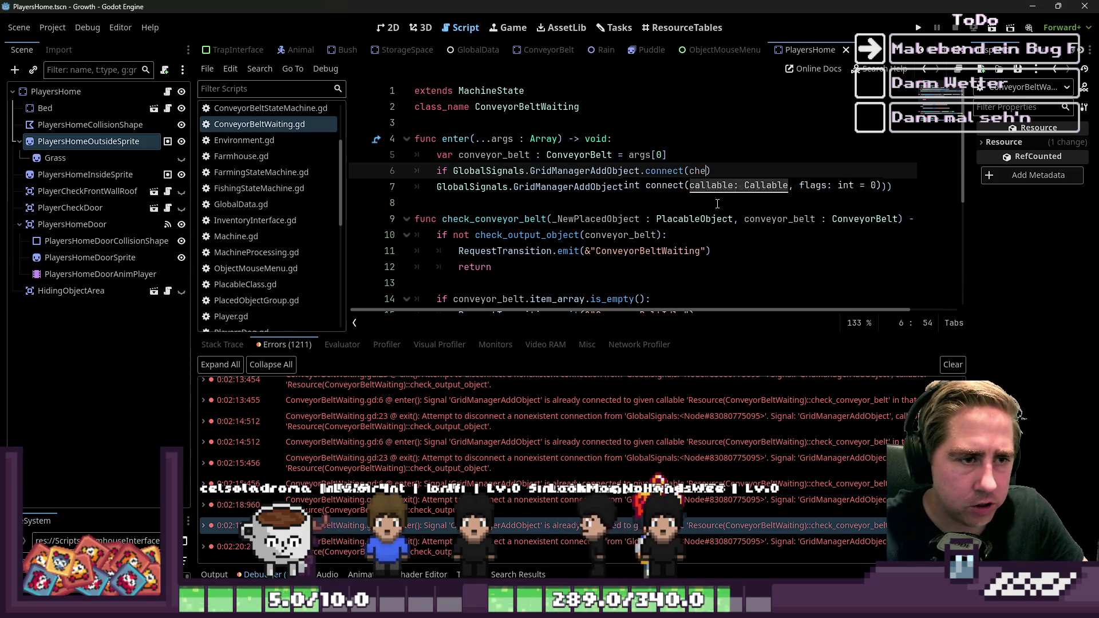
key("Return")
Nest the connect under 'if not ...is_connected(check_conveyor_belt):' and save the script
key("Down")
key("Home")
key("Tab")
key("ctrl+Right")
key("ctrl+Right")
key("ctrl+Right")
type("is")
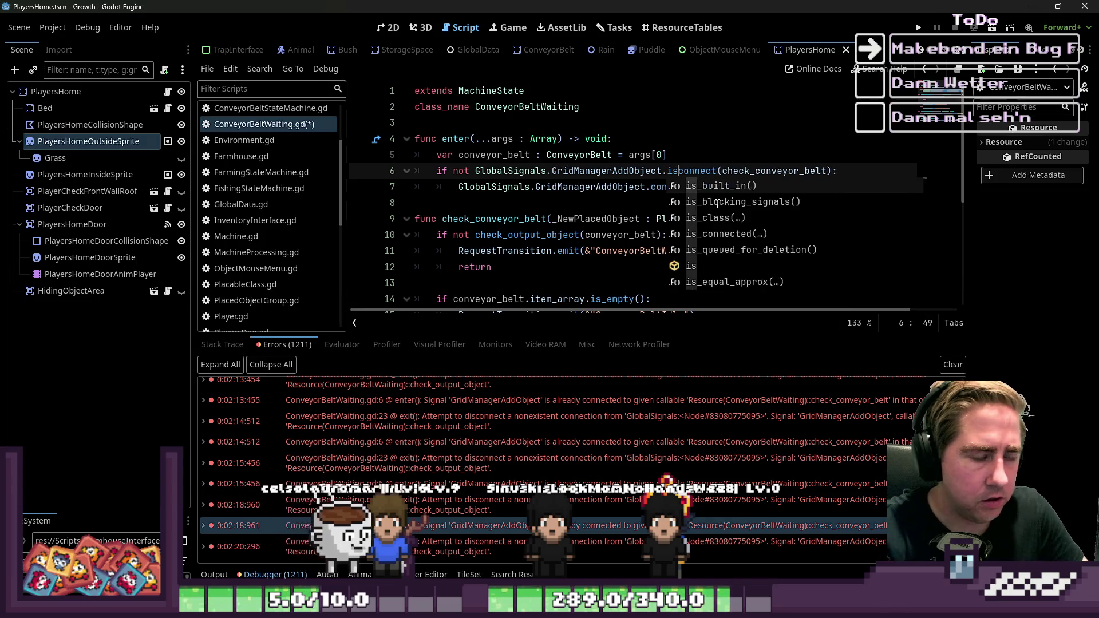
type("_")
key("ctrl+Right")
type("e")
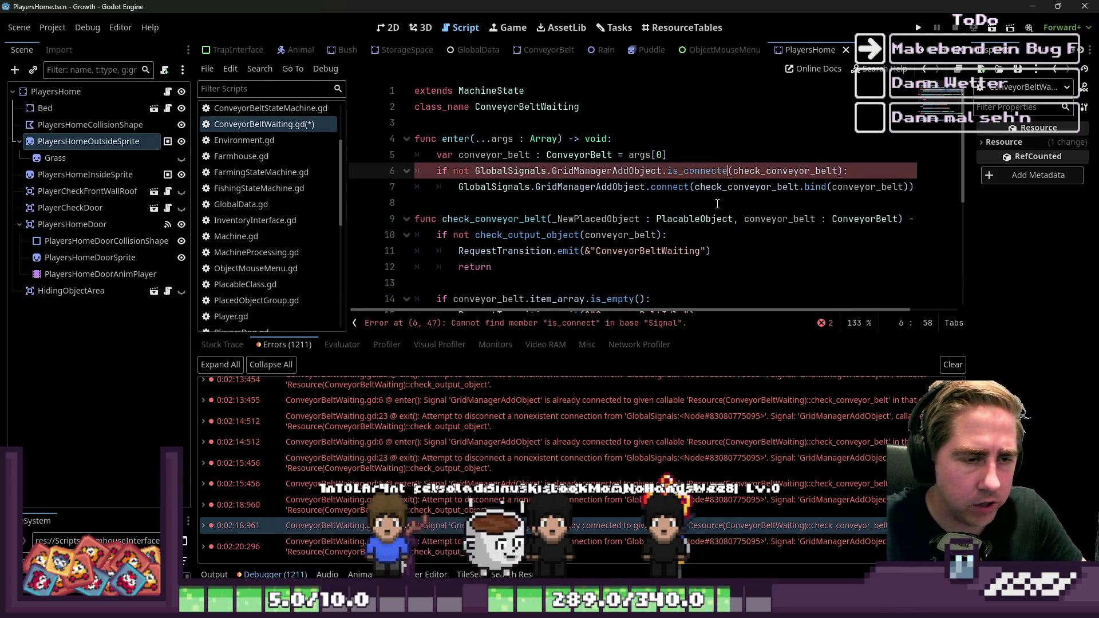
type("d")
key("ctrl+s")
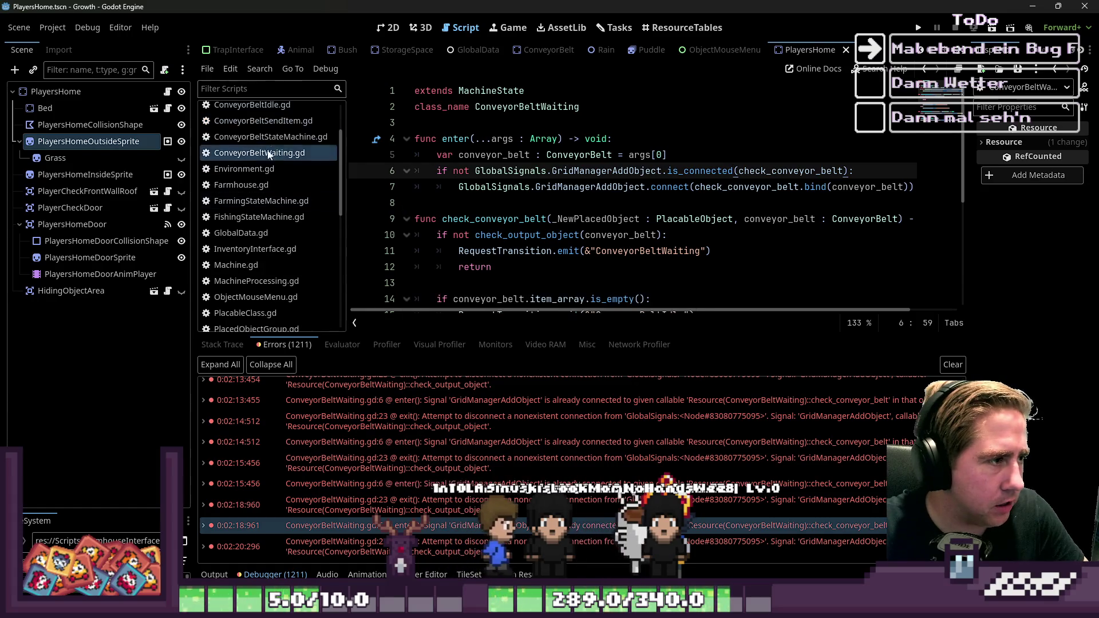
Open the ConveyorBeltSendItem.gd script
left_click(269, 137)
left_click(291, 122)
key("Down")
key("Down")
key("Down")
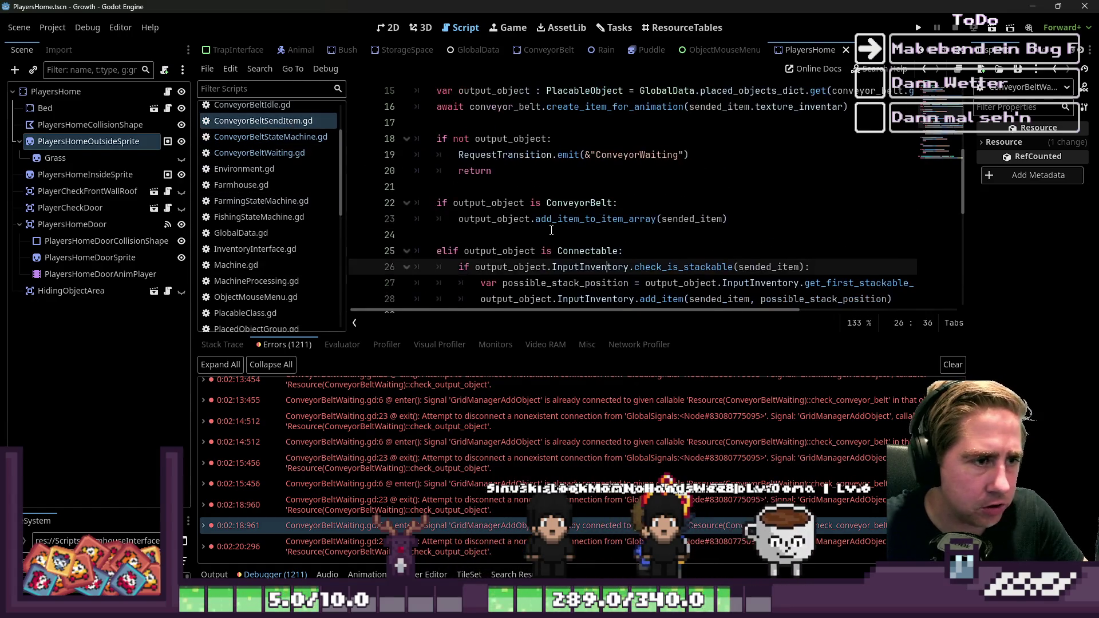
scroll(551, 231, "up", 1)
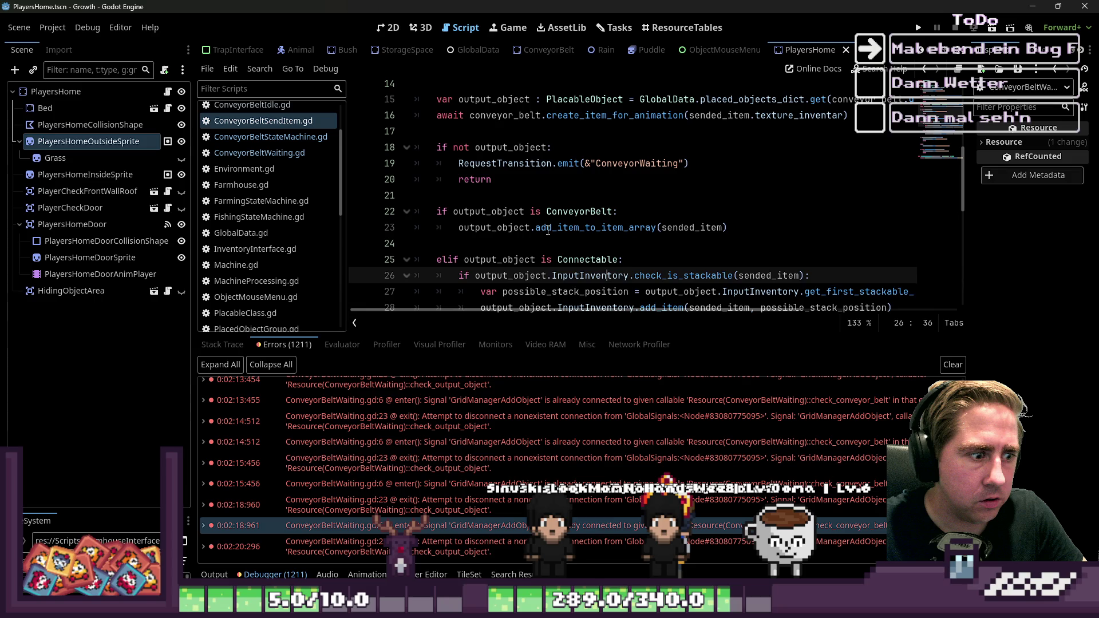
scroll(548, 230, "down", 4)
left_click(418, 219)
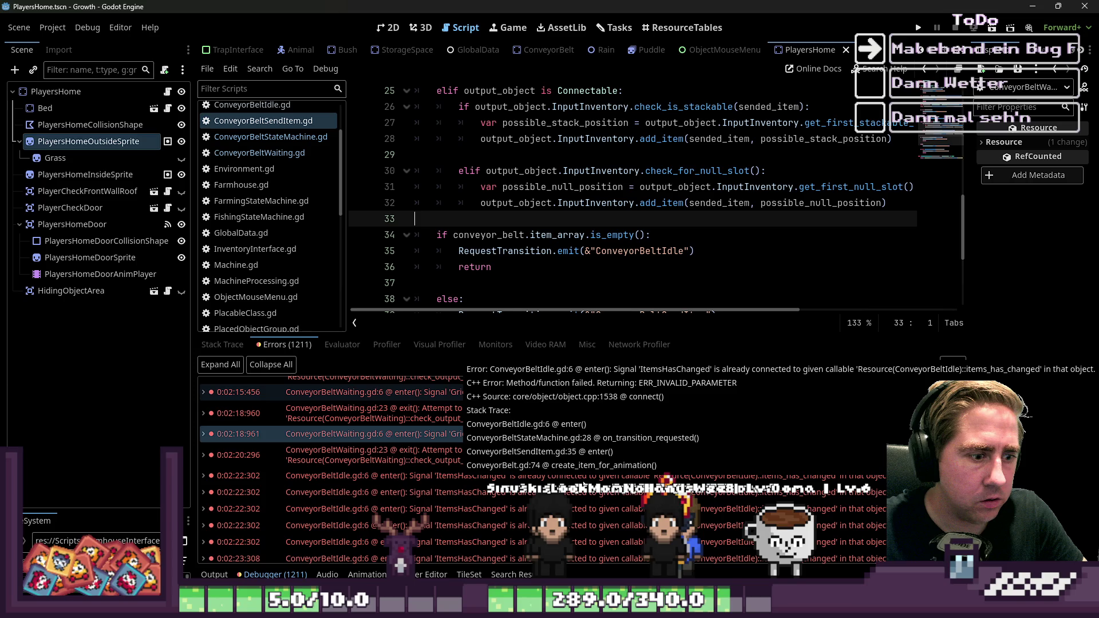
scroll(625, 277, "up", 2)
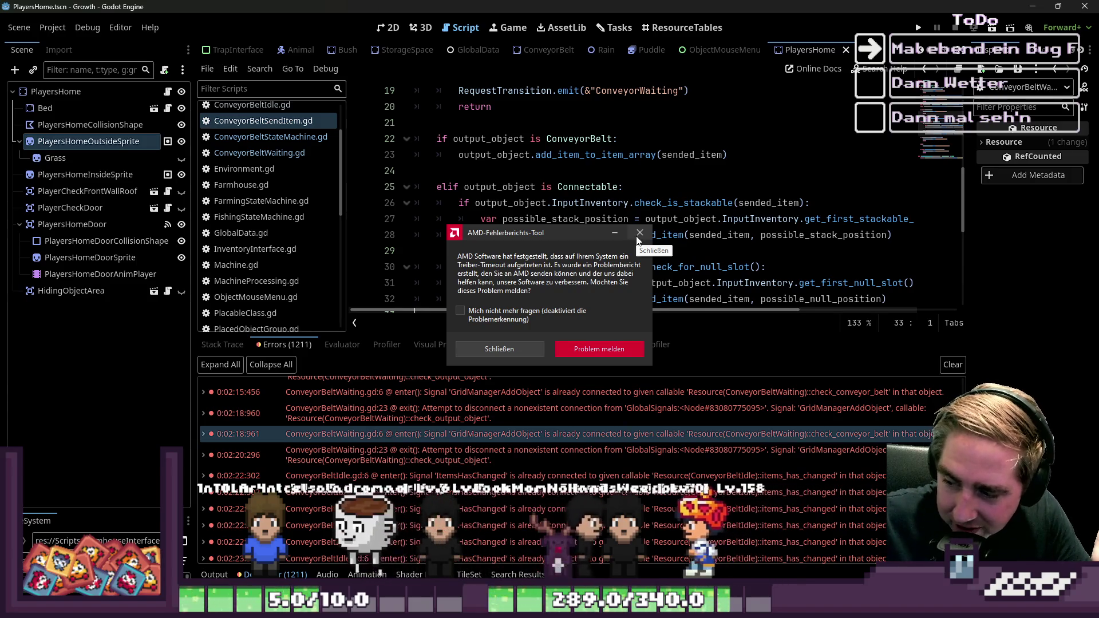
left_click(650, 236)
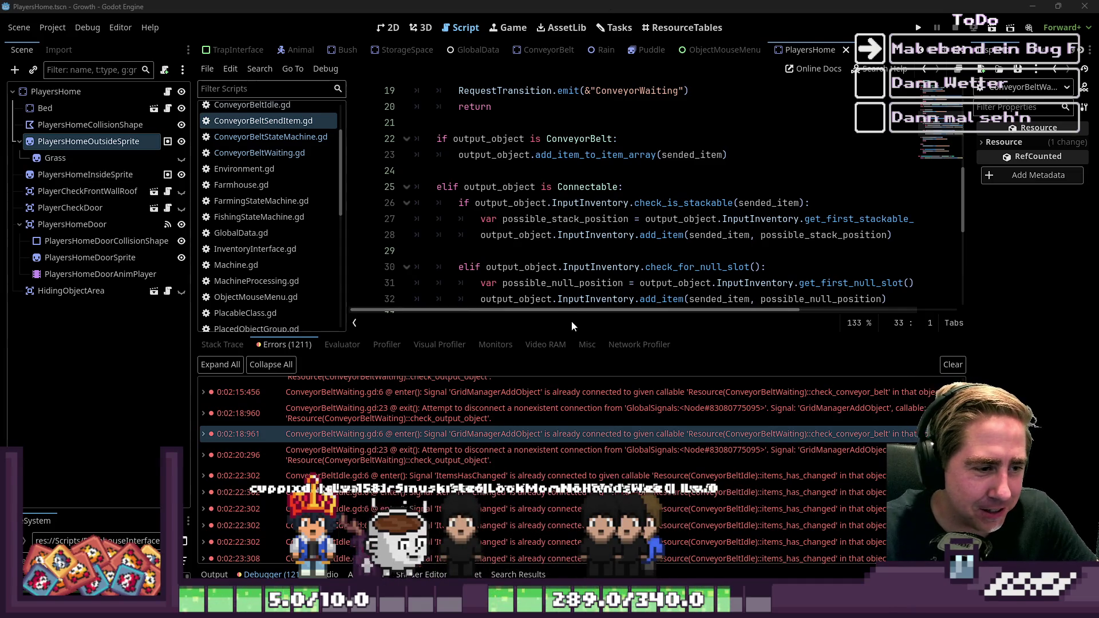
Drag the splitter down so ConveyorBeltSendItem.gd shows lines 33–38
left_click_drag(591, 336, 590, 422)
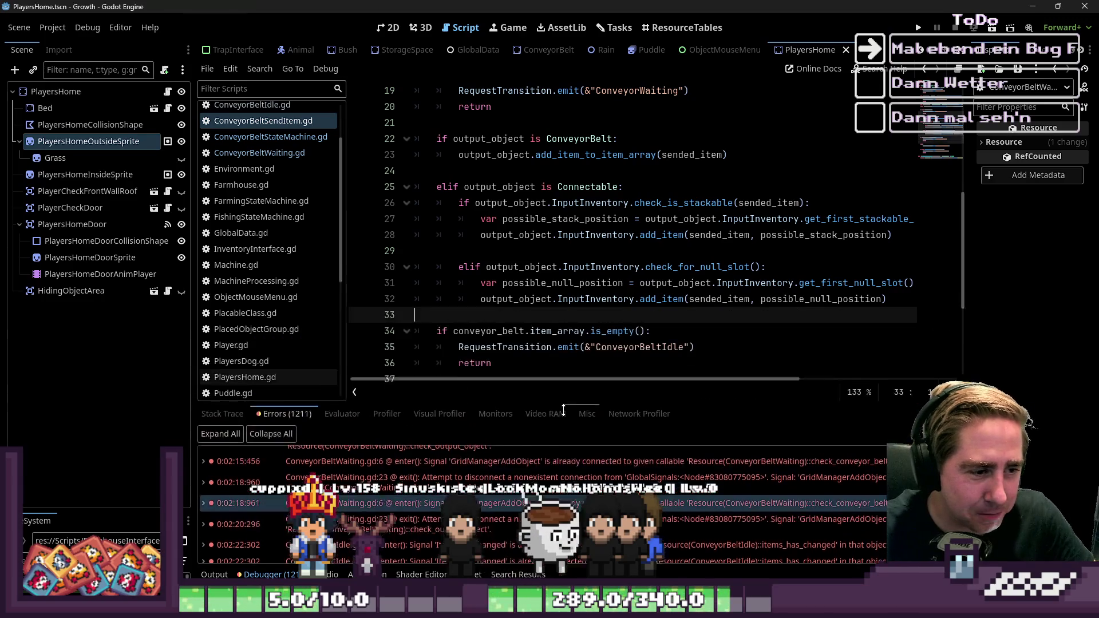
Read an error's details, then open the debugger's Stack Trace view
mouse_move(216, 499)
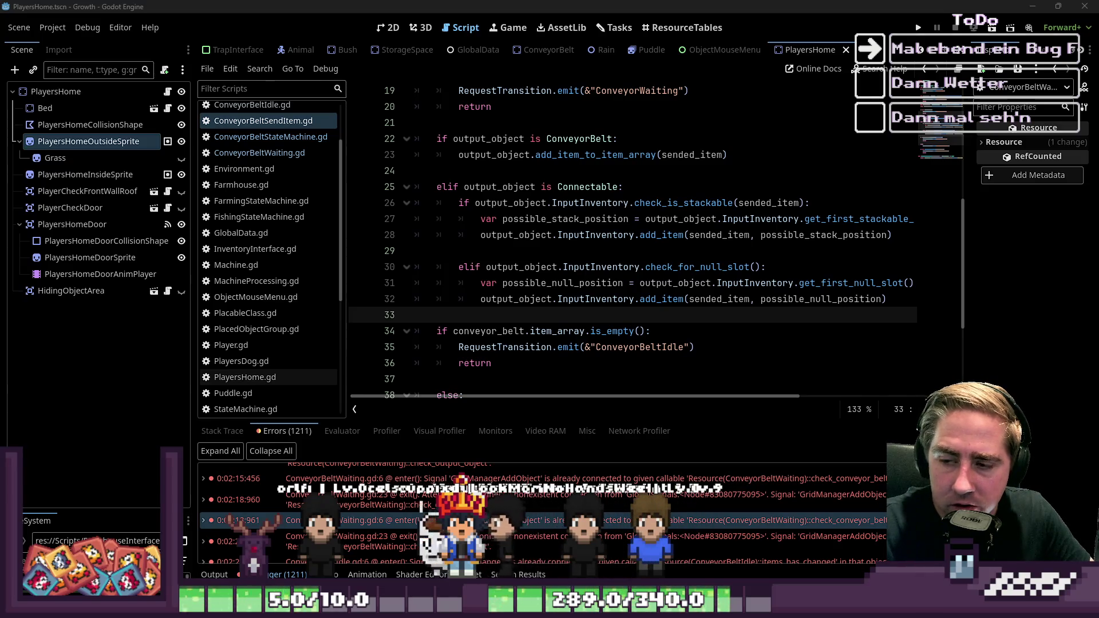
left_click(229, 436)
Run the game to test the conveyor belt, stop it, and return to the Debugger
key("F5")
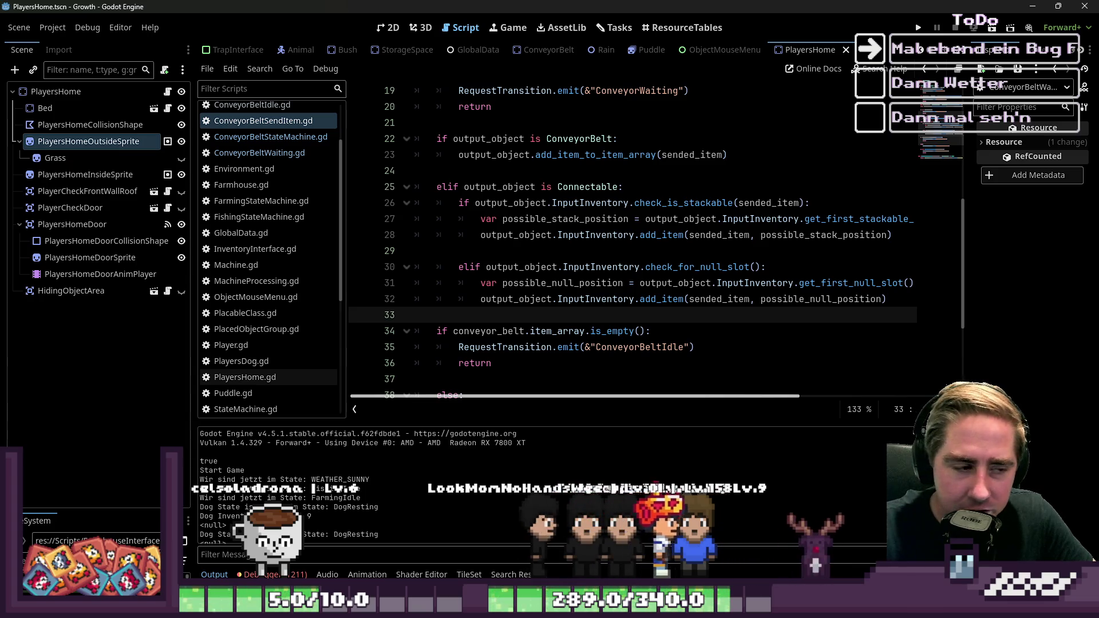
left_click(538, 386)
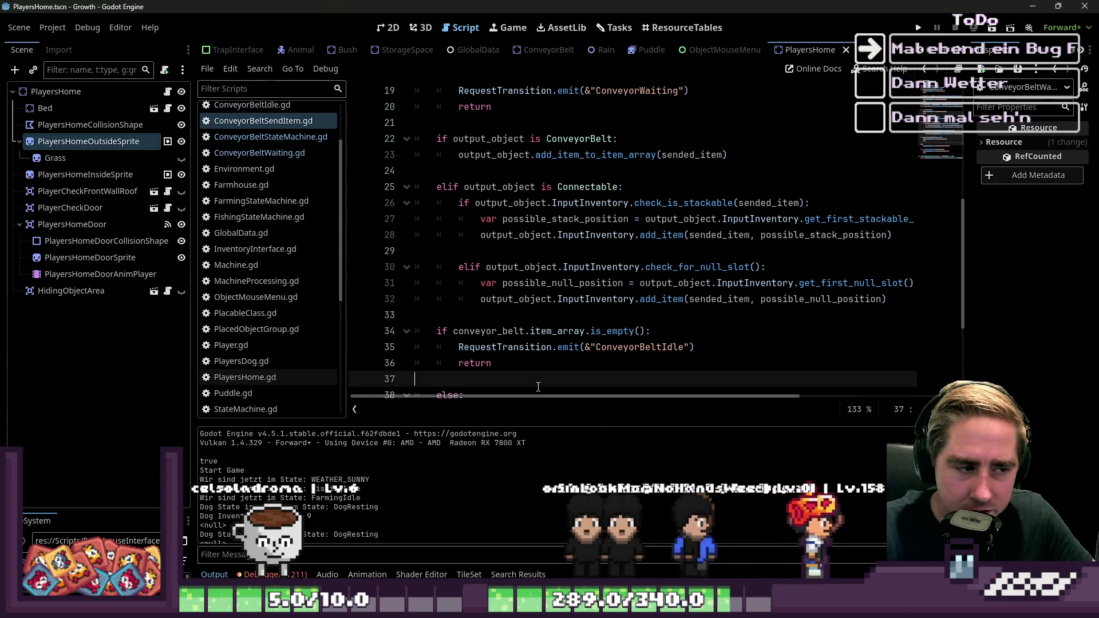
scroll(537, 386, "down", 3)
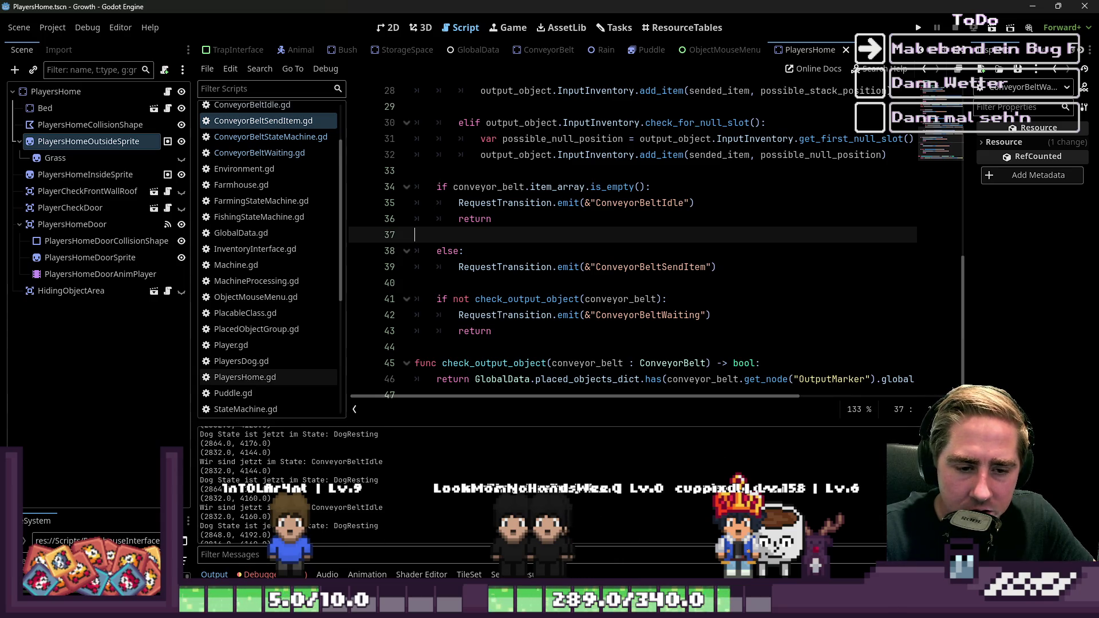
key("F8")
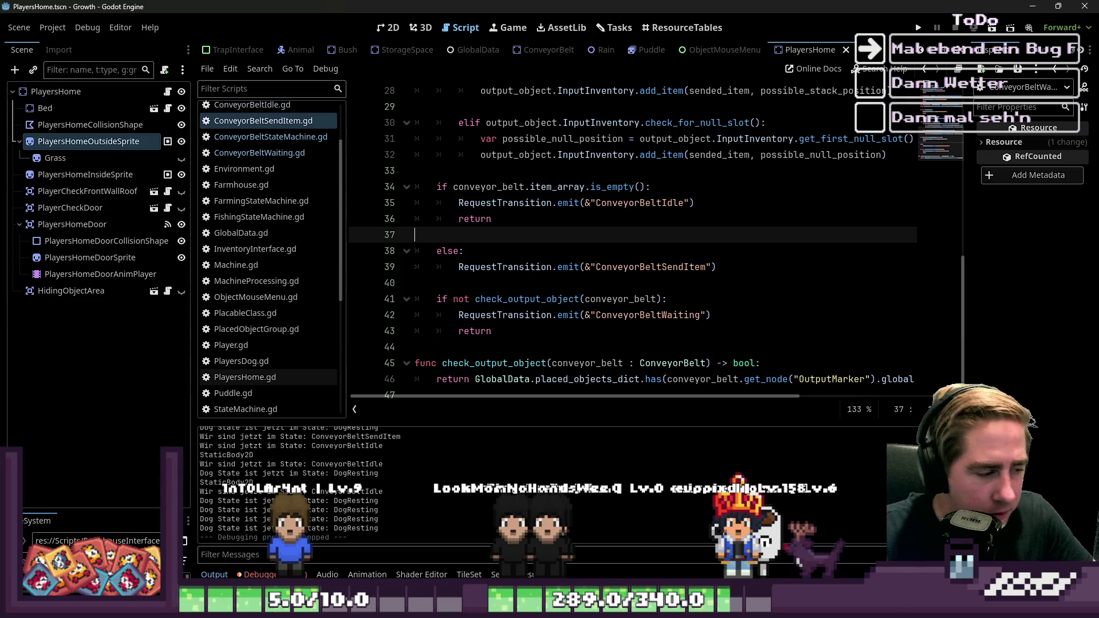
left_click(269, 574)
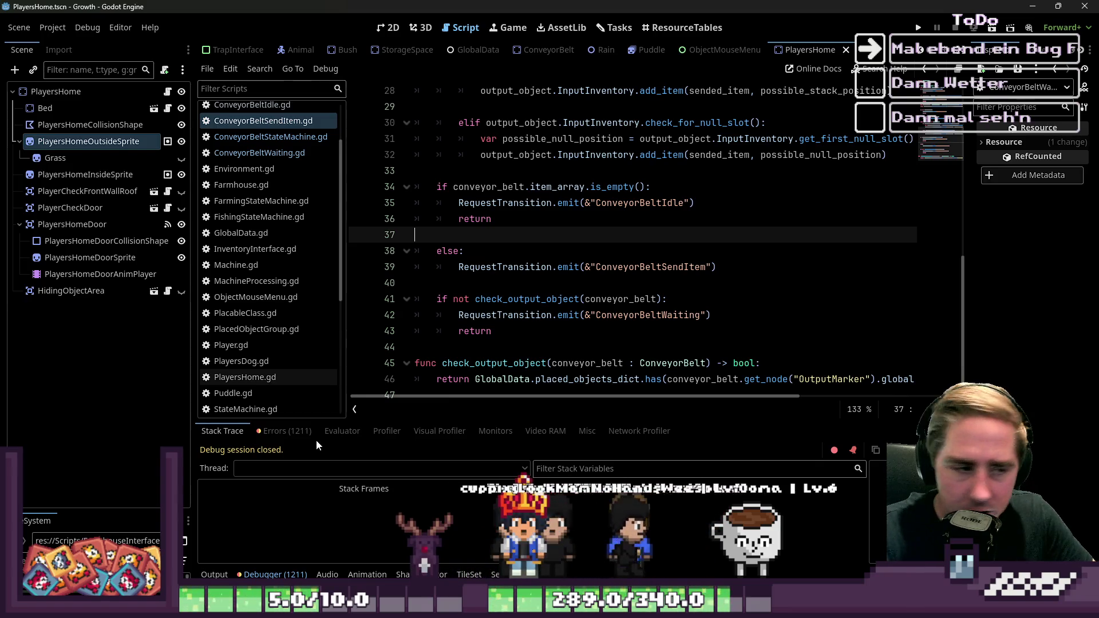
left_click(484, 247)
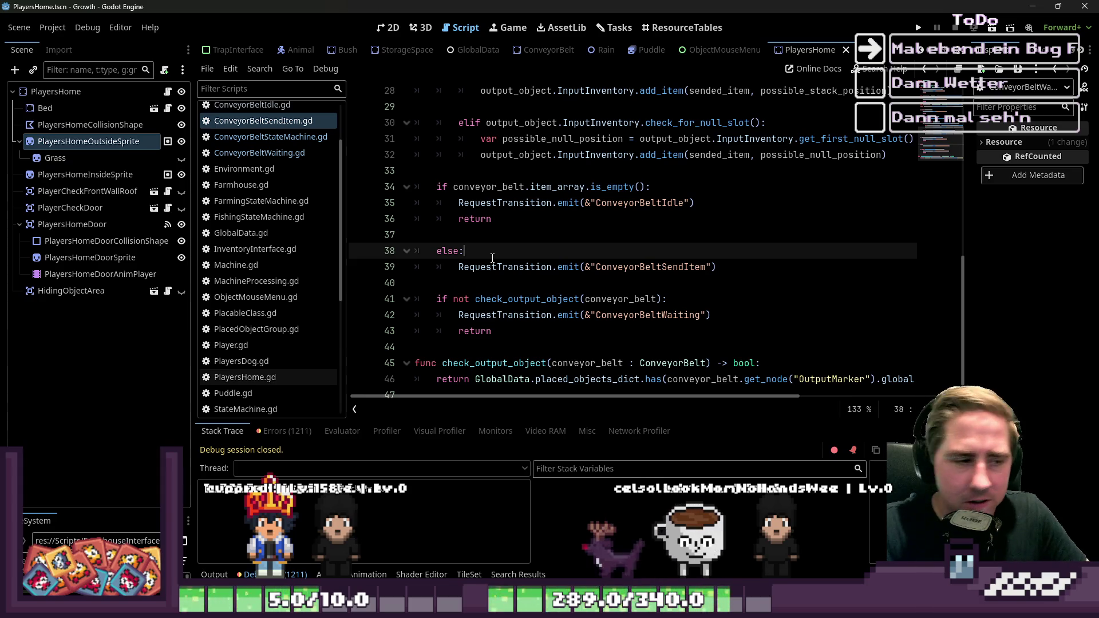
left_click(424, 235)
left_click(598, 282)
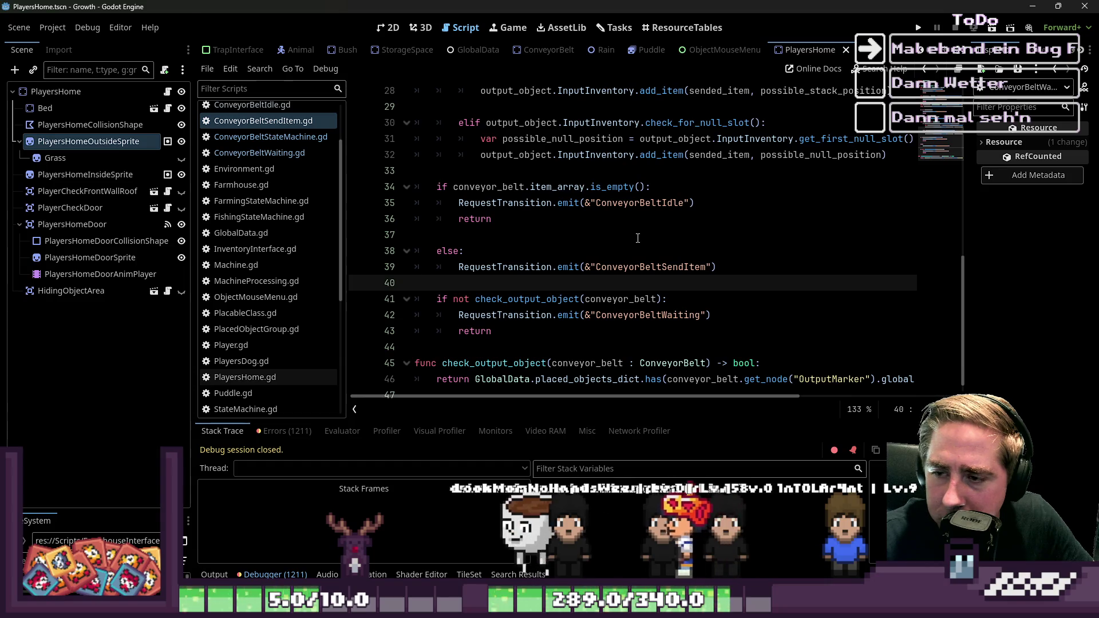
left_click(629, 239)
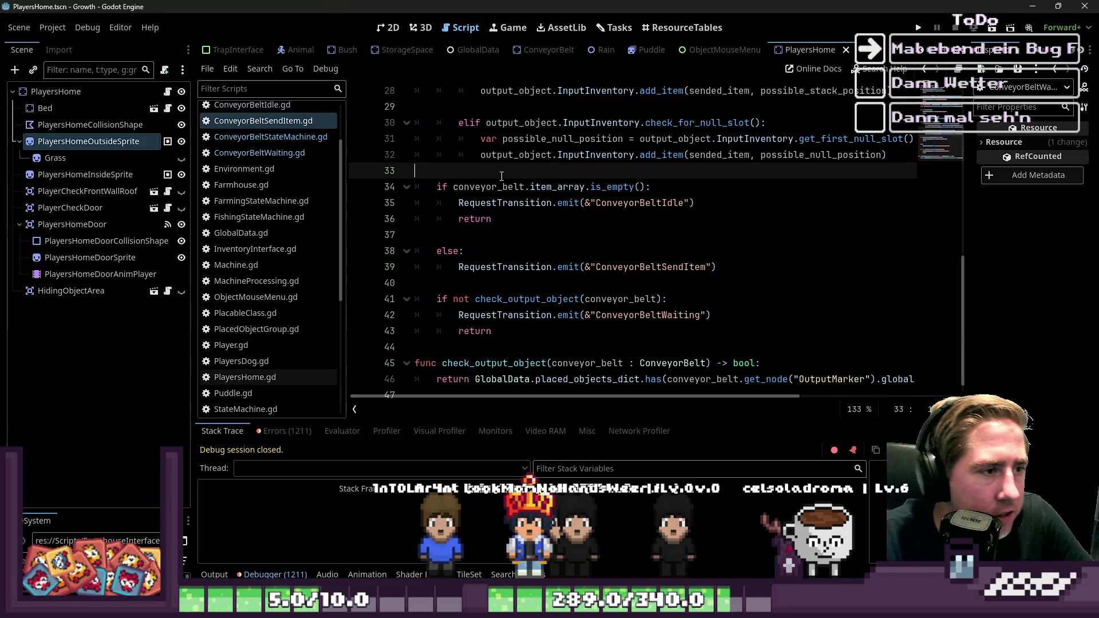
Inspect the empty-belt check in ConveyorBeltSendItem.gd, hiding and restoring the bottom panel
double_click(565, 187)
left_click(589, 219)
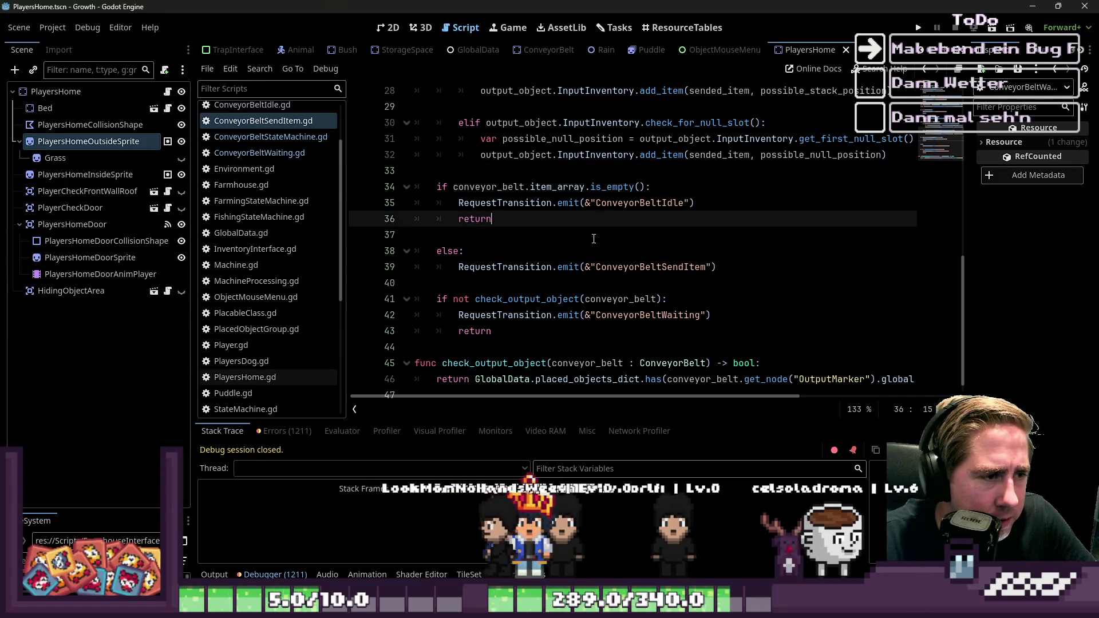
scroll(593, 241, "down", 1)
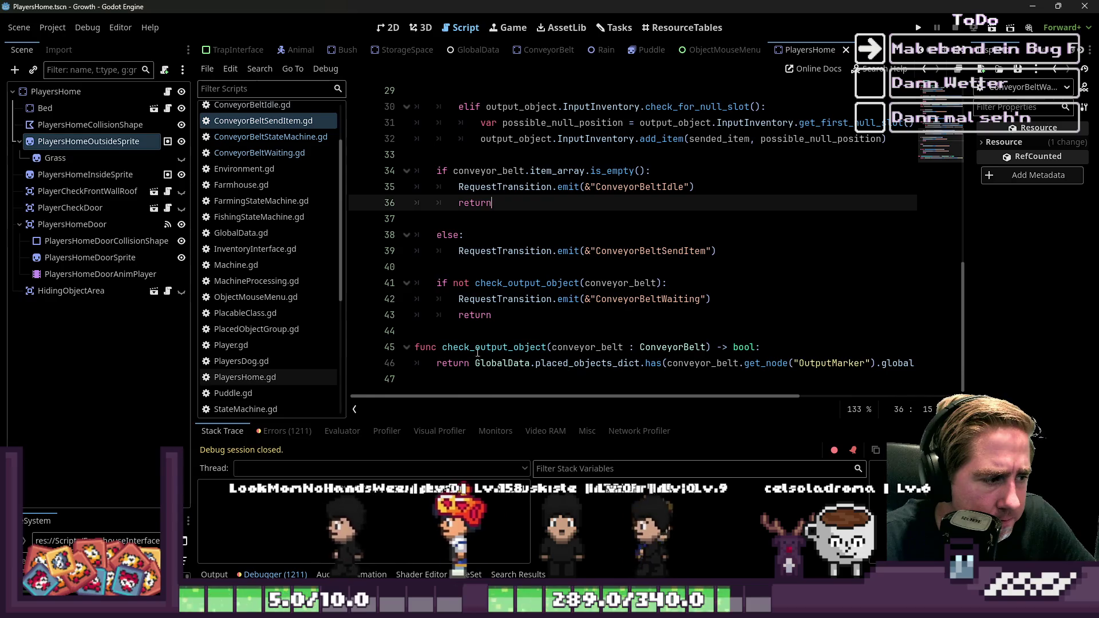
key("ctrl+j")
left_click(252, 574)
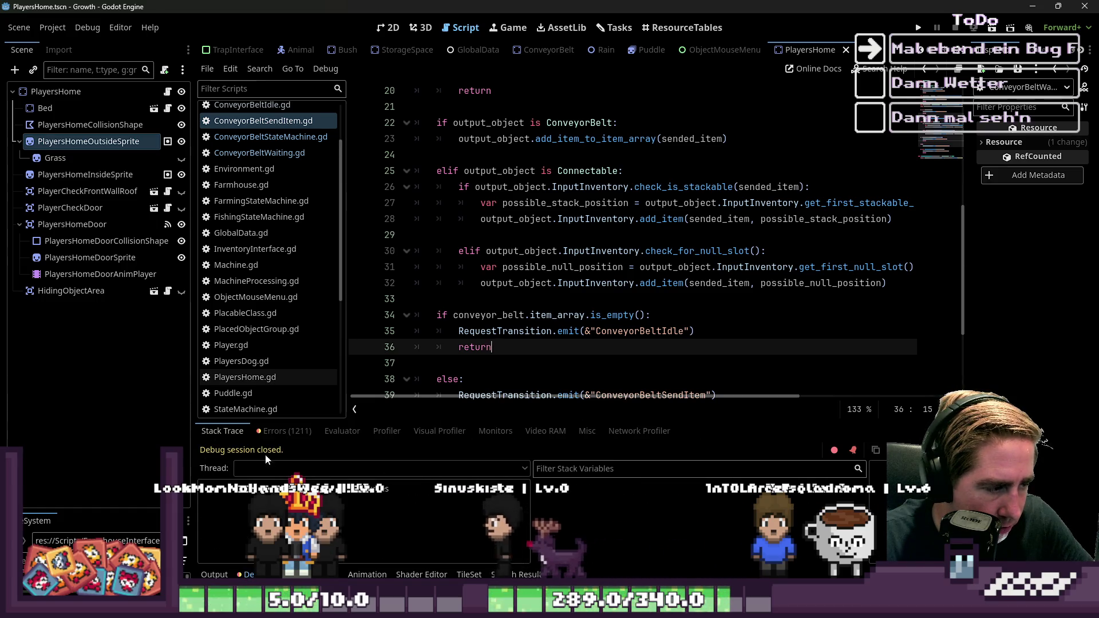
Show the logged errors list and open ConveyorBeltWaiting.gd at its exit() code
left_click(284, 432)
scroll(528, 504, "down", 1)
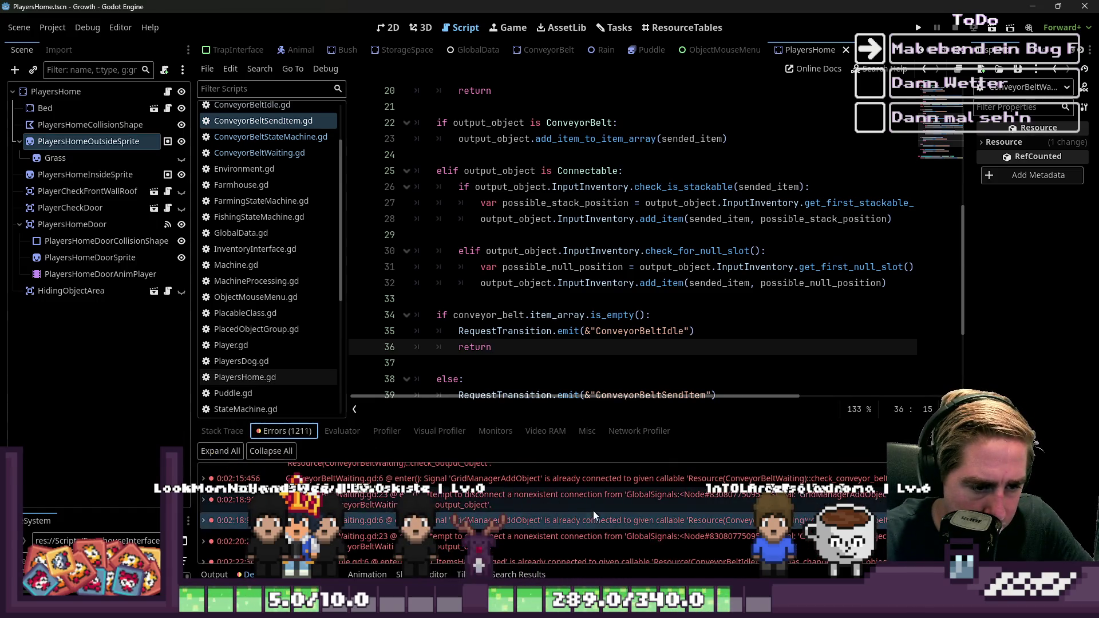
scroll(587, 535, "down", 1)
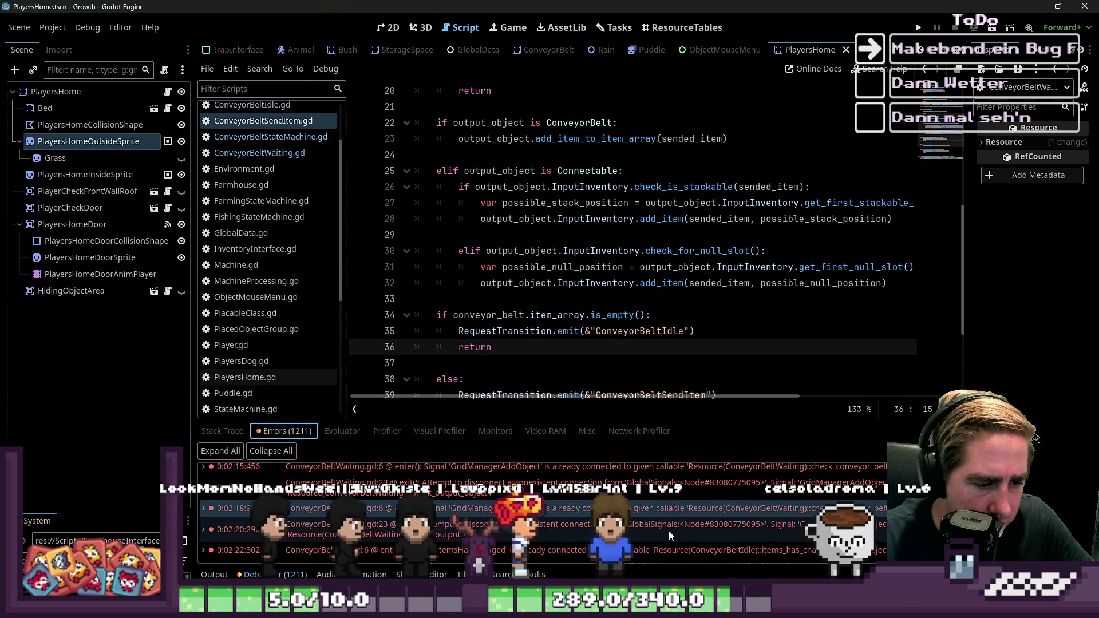
scroll(670, 303, "down", 3)
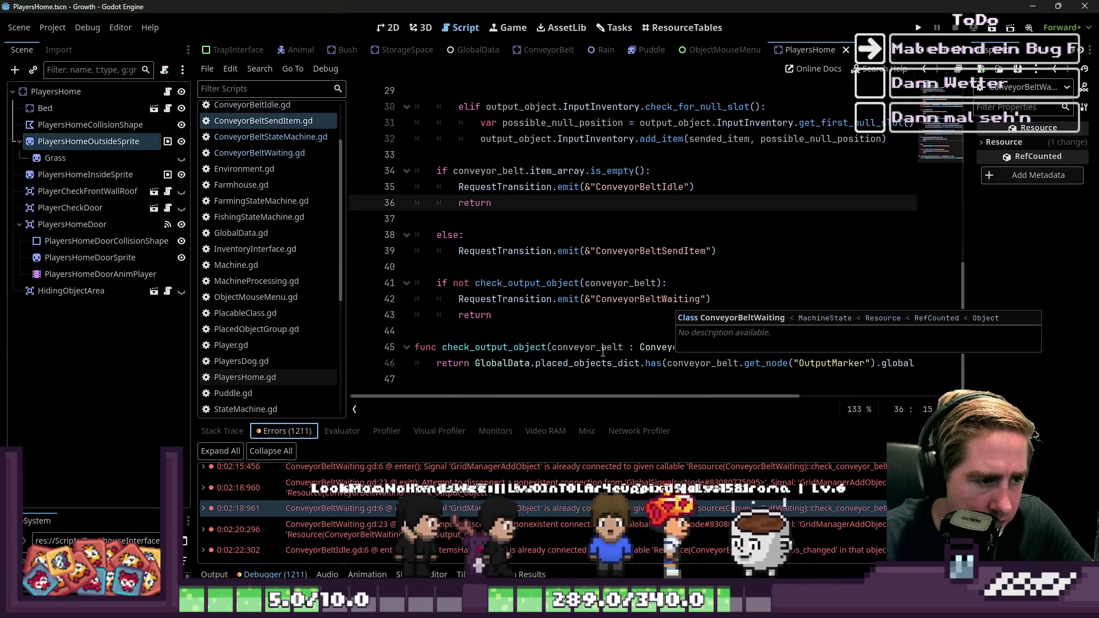
left_click(554, 364)
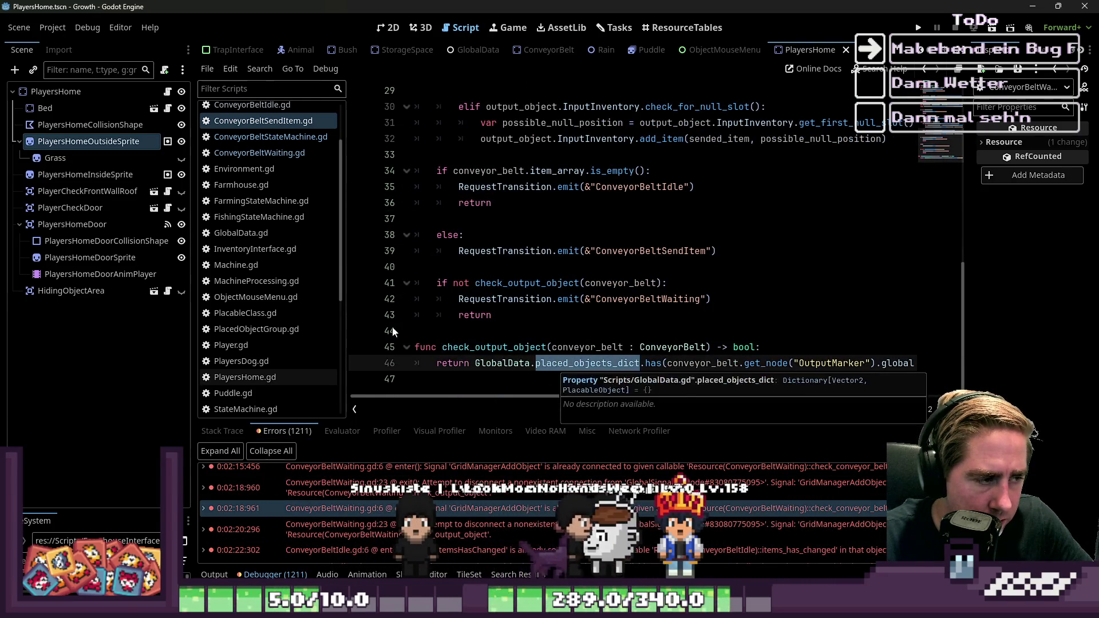
left_click(259, 153)
scroll(629, 286, "down", 2)
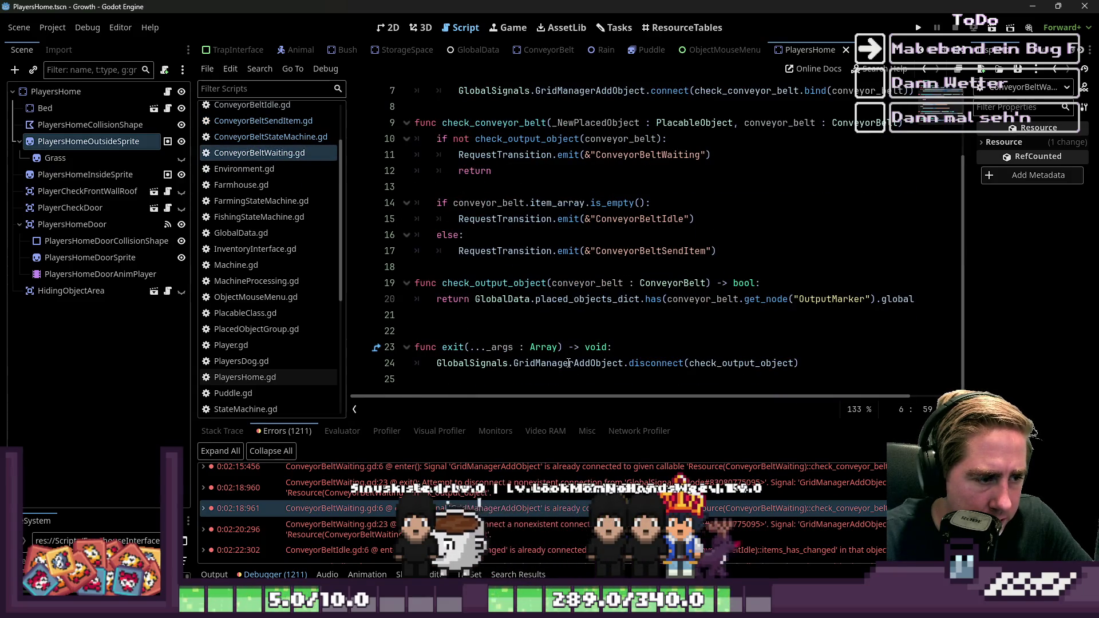
left_click(651, 364)
double_click(550, 363)
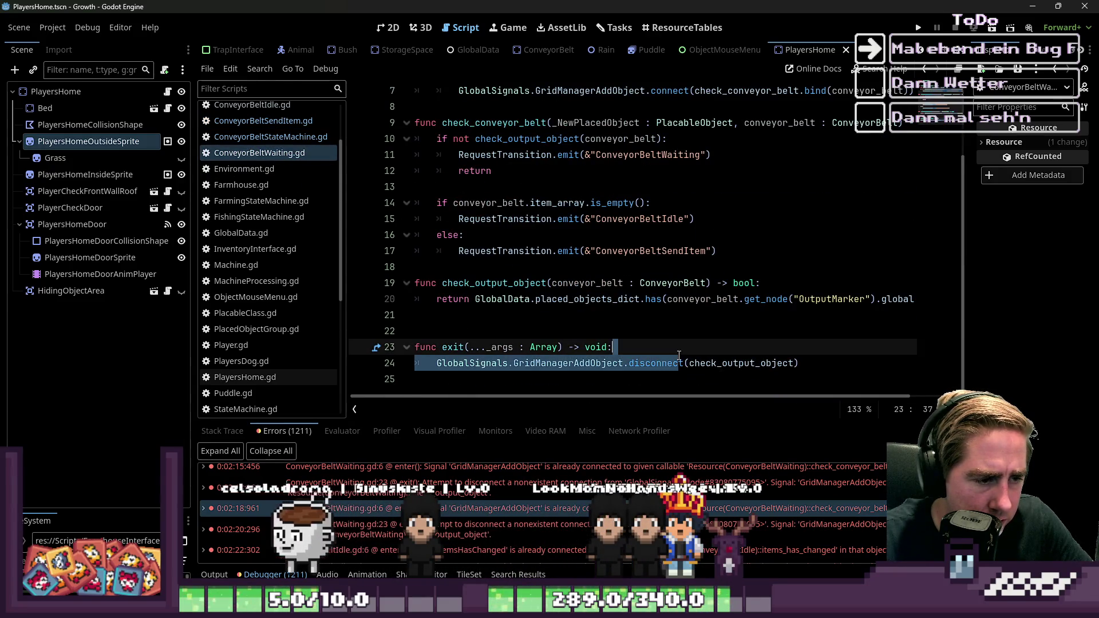
scroll(550, 359, "up", 2)
scroll(550, 359, "down", 2)
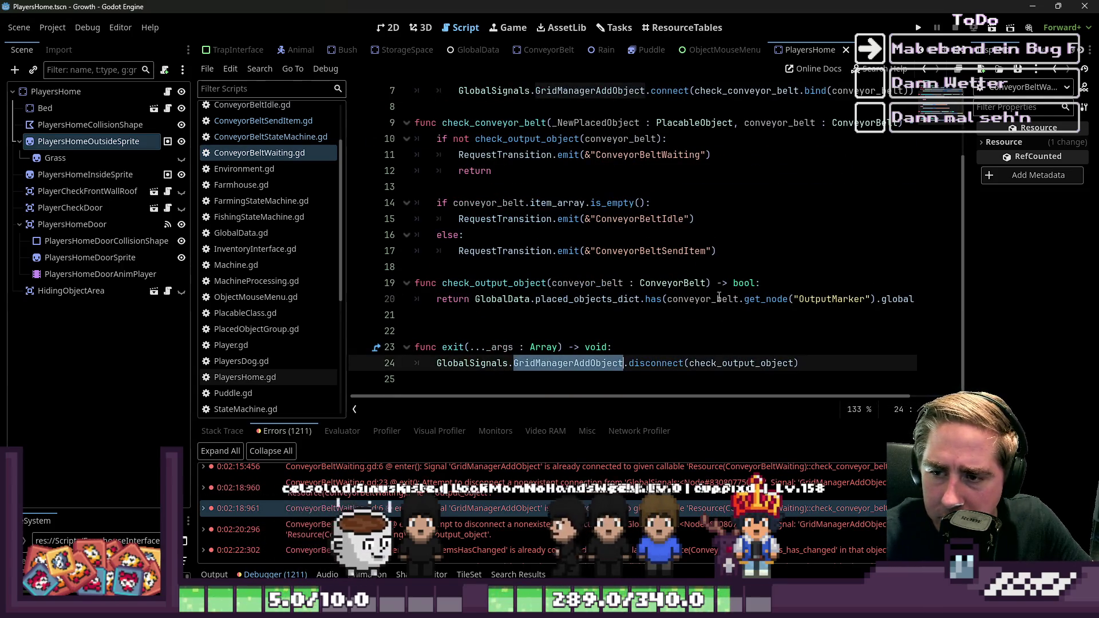
left_click(652, 342)
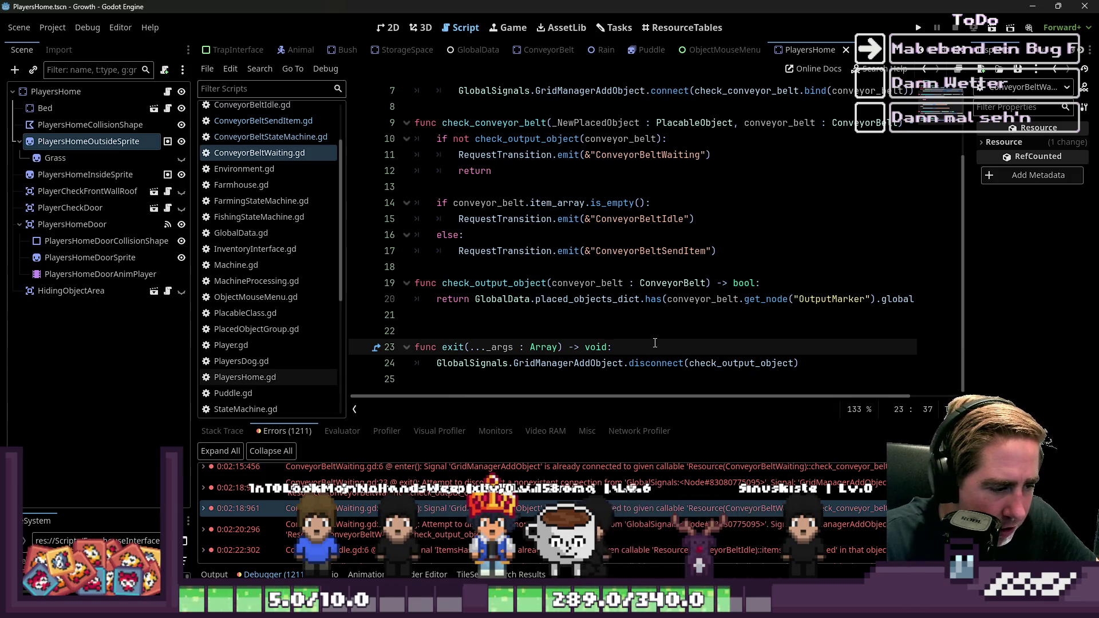
key("Home")
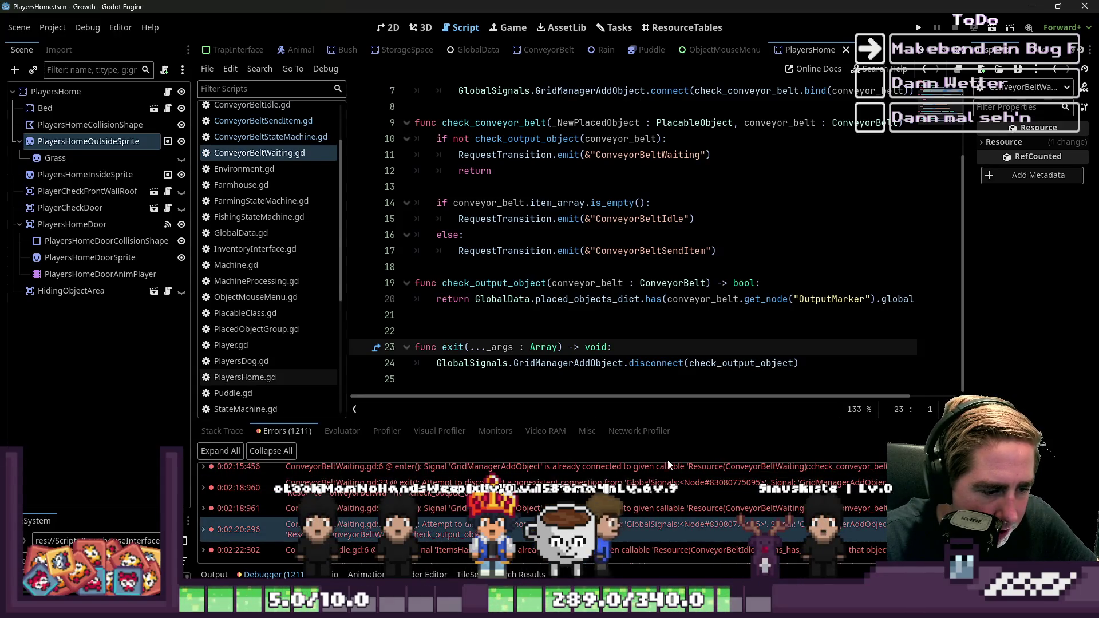
mouse_move(871, 517)
left_click(623, 251)
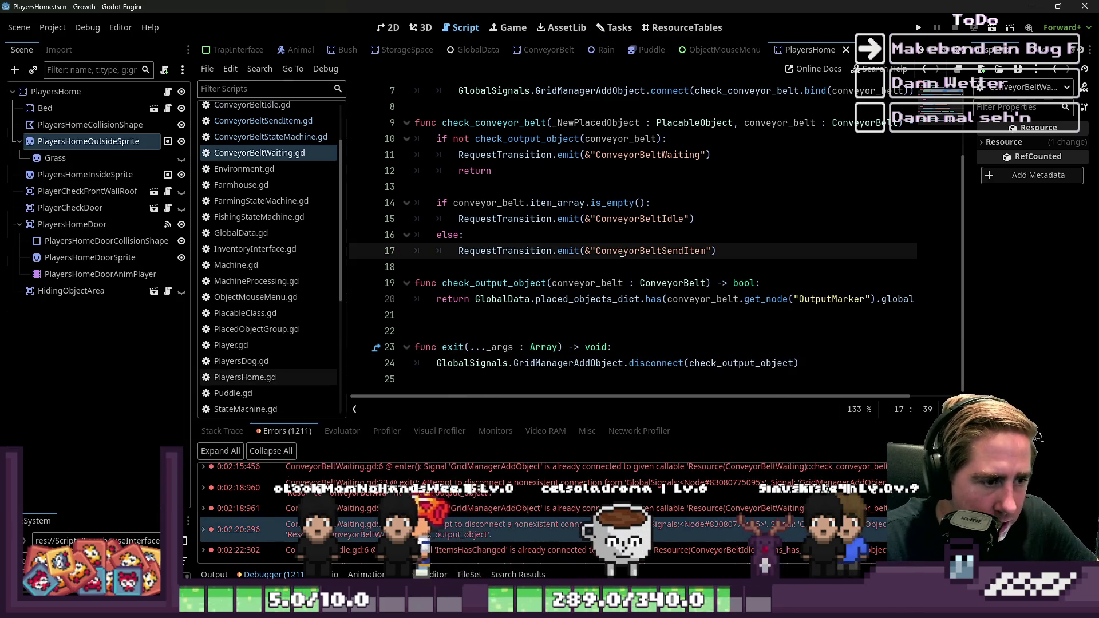
mouse_move(622, 252)
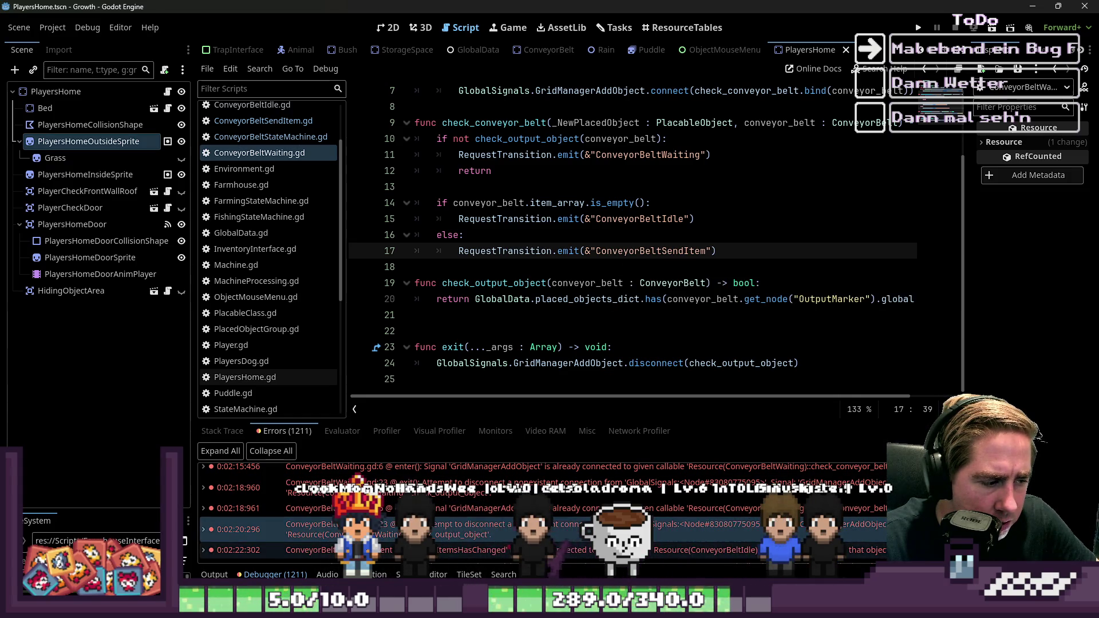
mouse_move(455, 548)
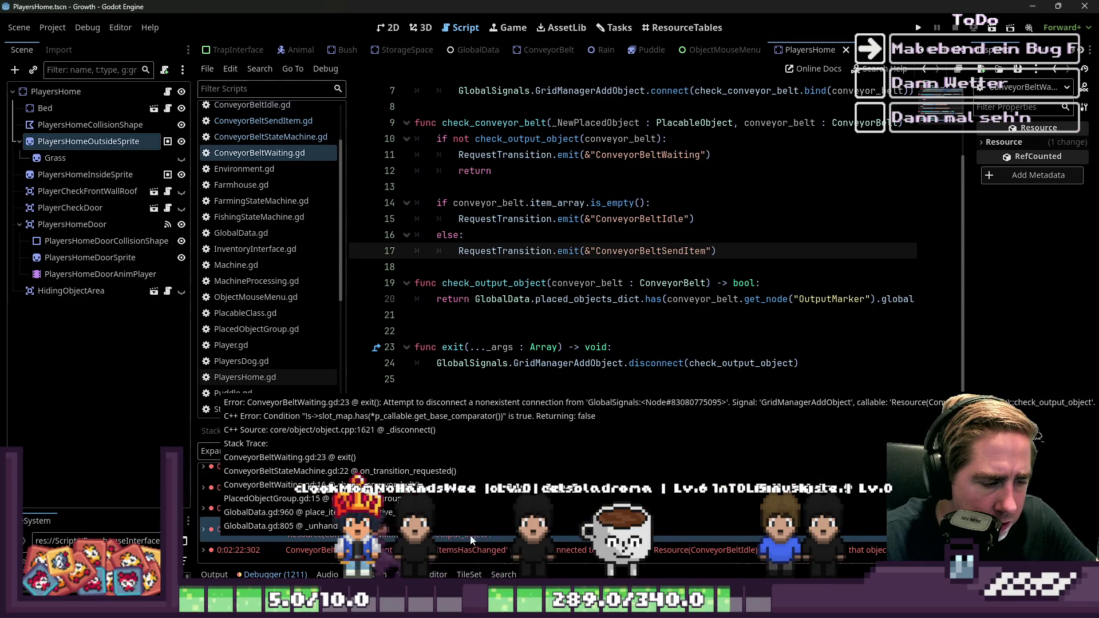
left_click(645, 340)
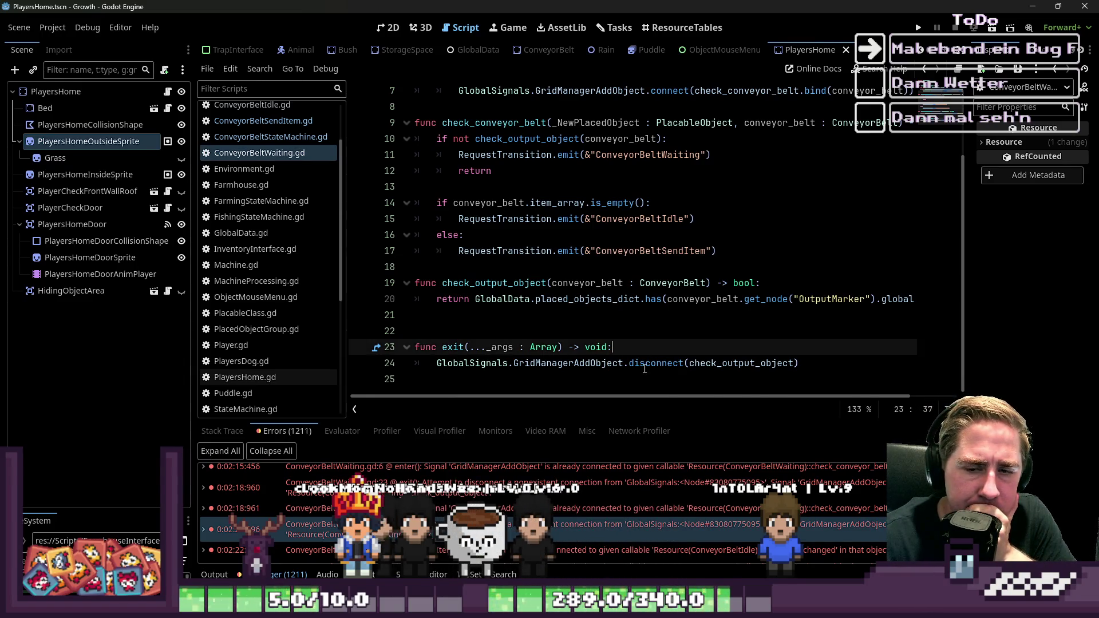
mouse_move(645, 369)
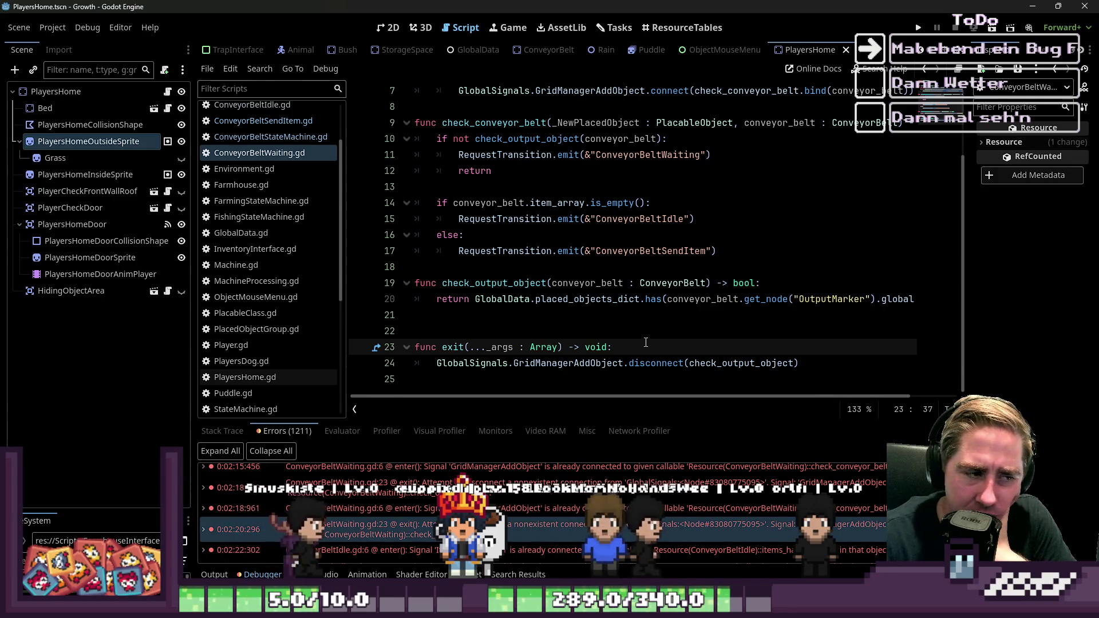
Copy the enter() is_connected guard above exit()'s disconnect call and indent the disconnect
key("Down")
key("Home")
scroll(646, 343, "up", 2)
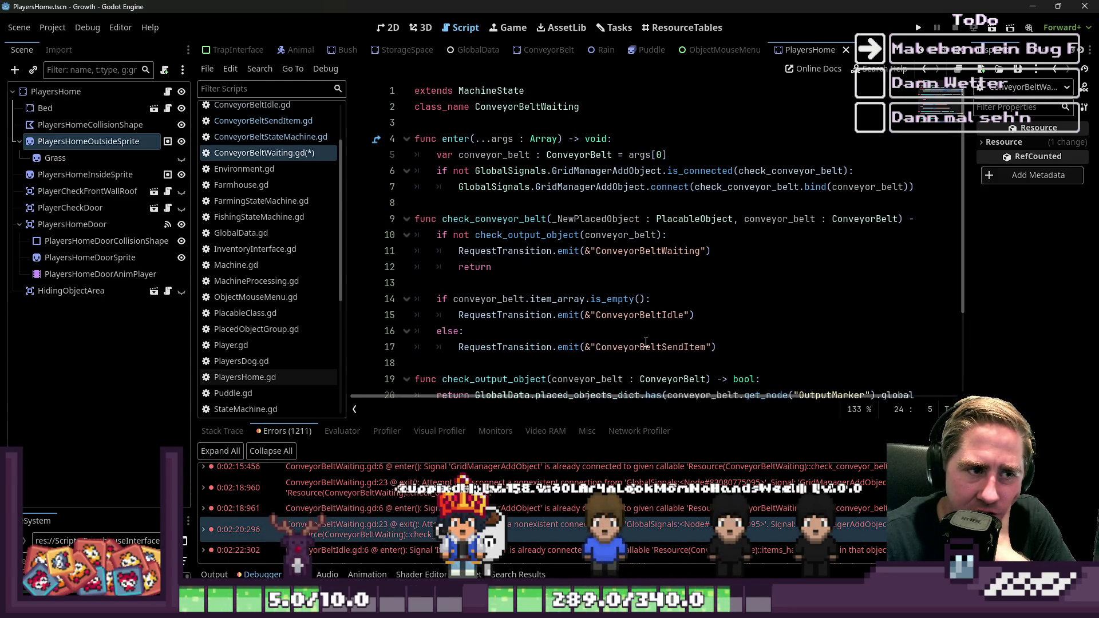
mouse_move(854, 171)
left_mouse_down()
mouse_move(572, 160)
mouse_move(305, 168)
left_mouse_up()
key("ctrl+c")
key("Left")
scroll(481, 352, "down", 2)
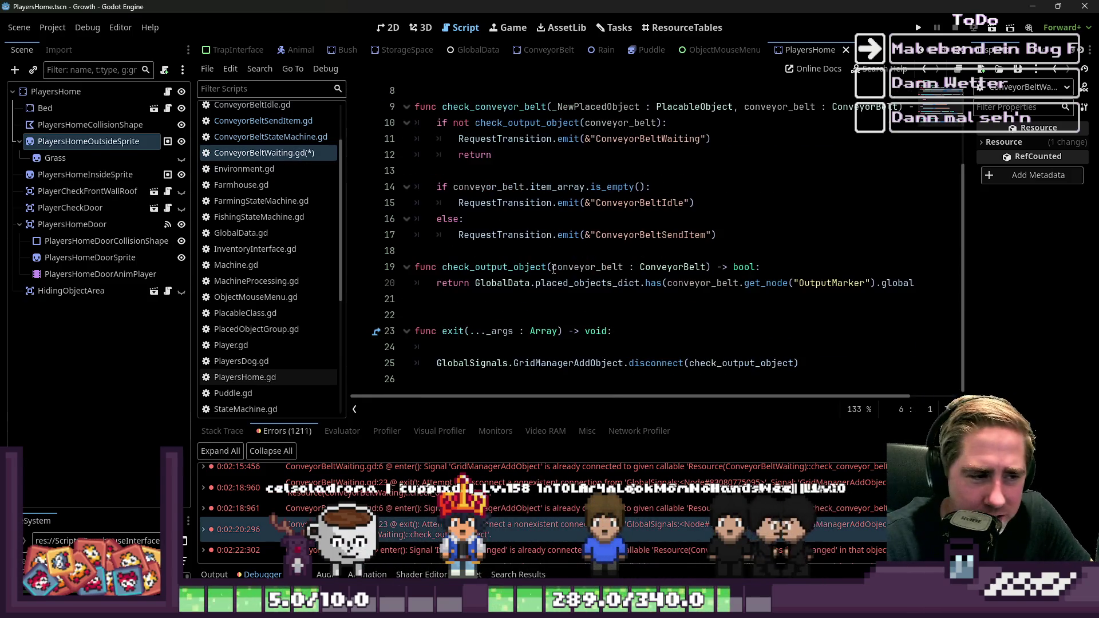
left_click(481, 352)
key("ctrl+v")
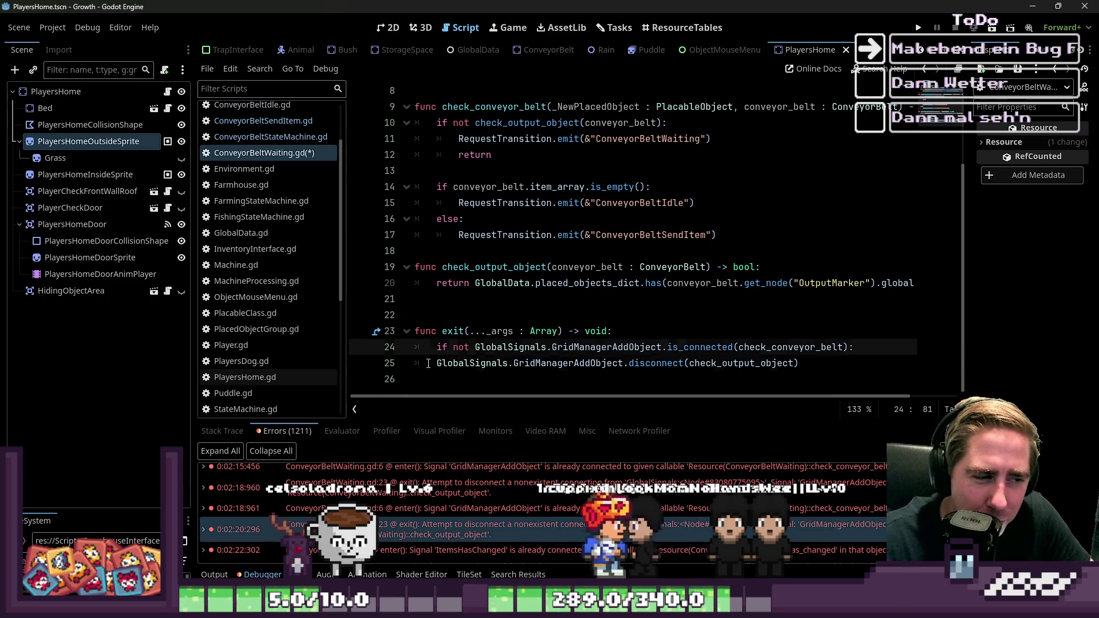
left_click(428, 363)
key("Tab")
Remove 'not' from the exit() guard so it checks an existing connection, and save
left_click(513, 348)
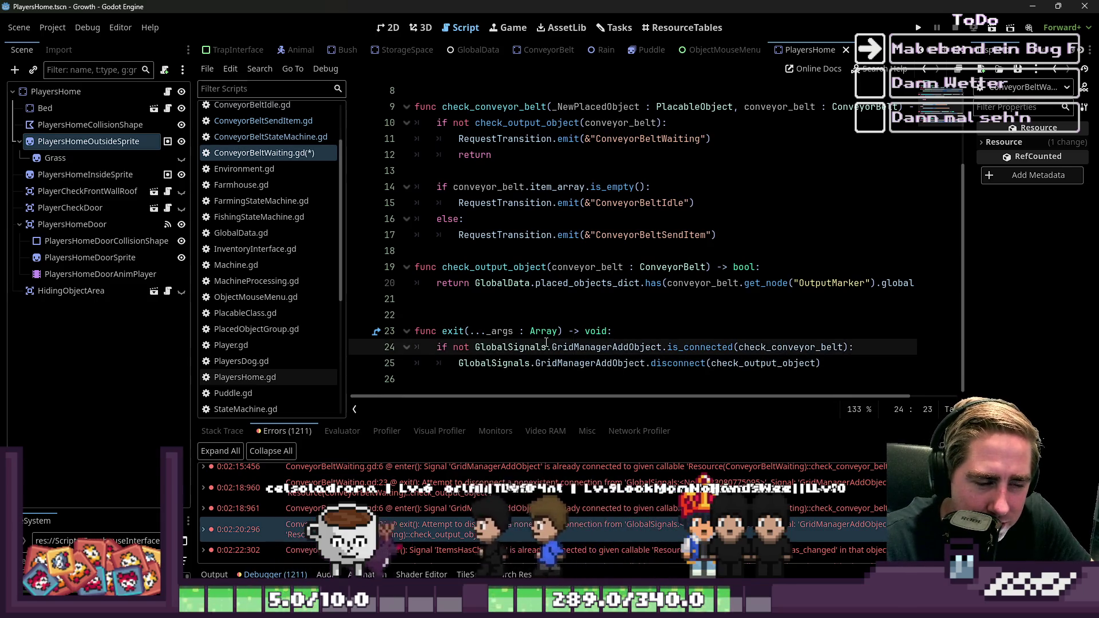
left_click_drag(453, 346, 481, 347)
key("BackSpace")
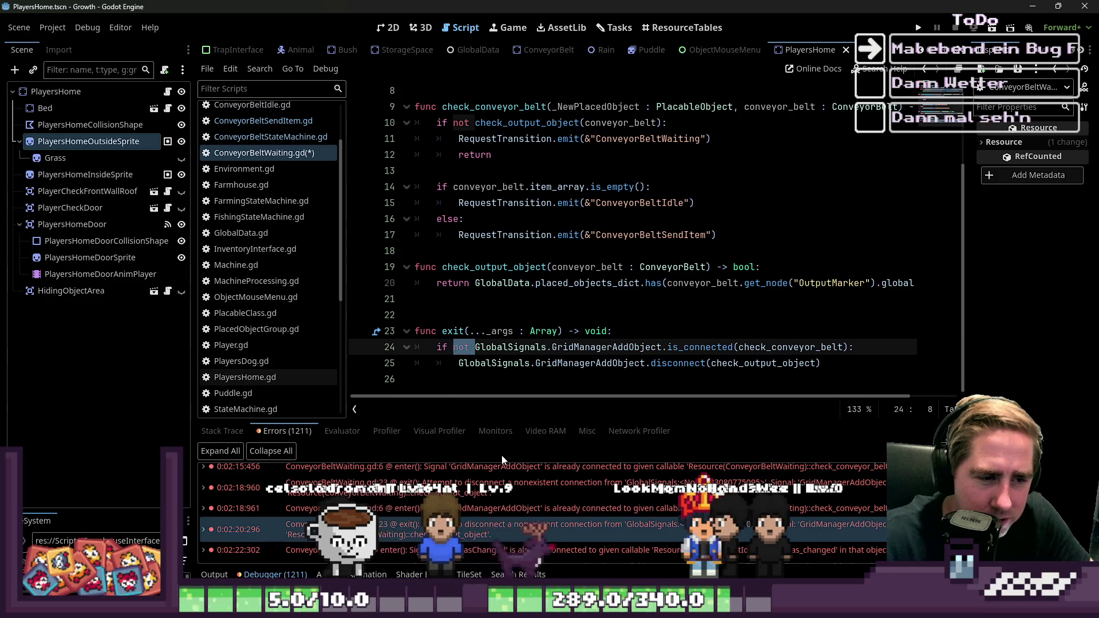
key("Down")
key("Down")
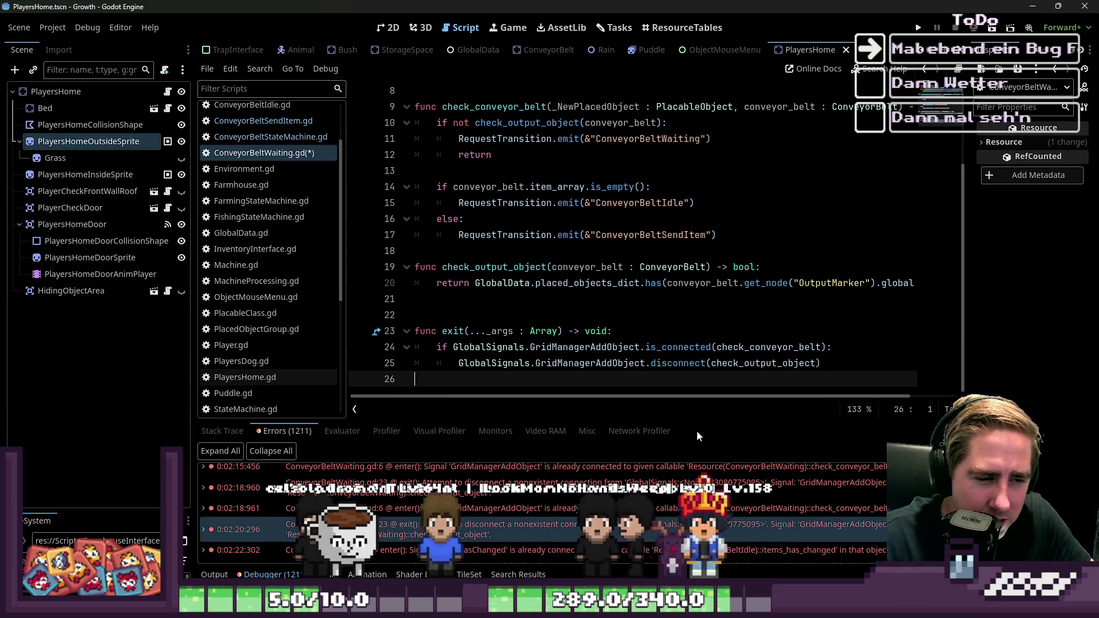
key("ctrl+s")
Review the ConveyorBeltSendItem.gd code, then switch to ConveyorBeltIdle.gd
left_click(273, 122)
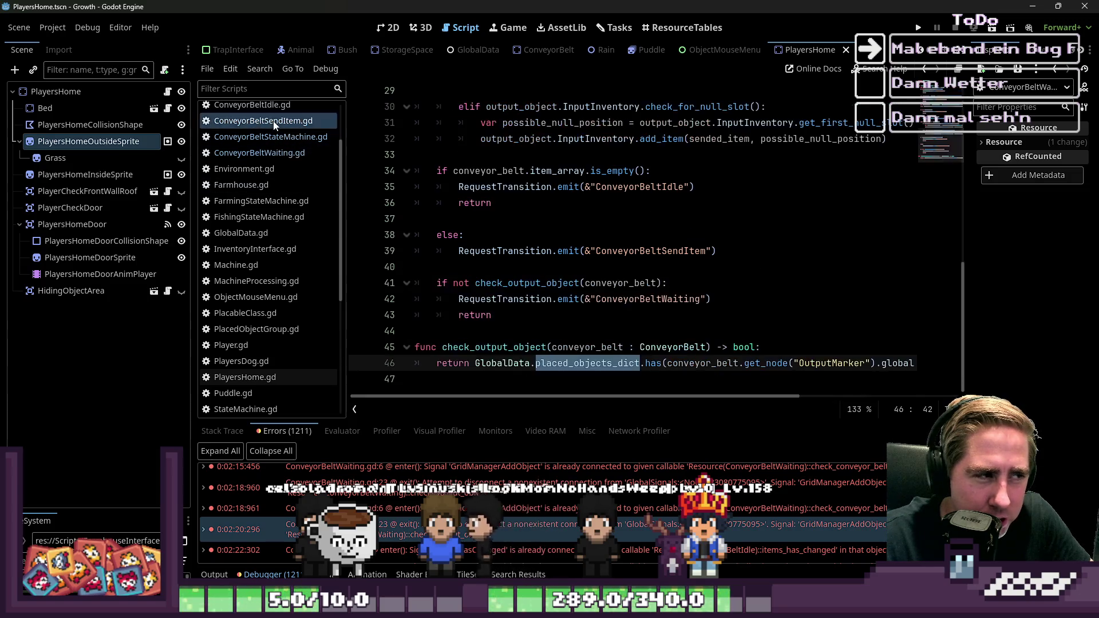
left_click(721, 379)
scroll(503, 285, "up", 3)
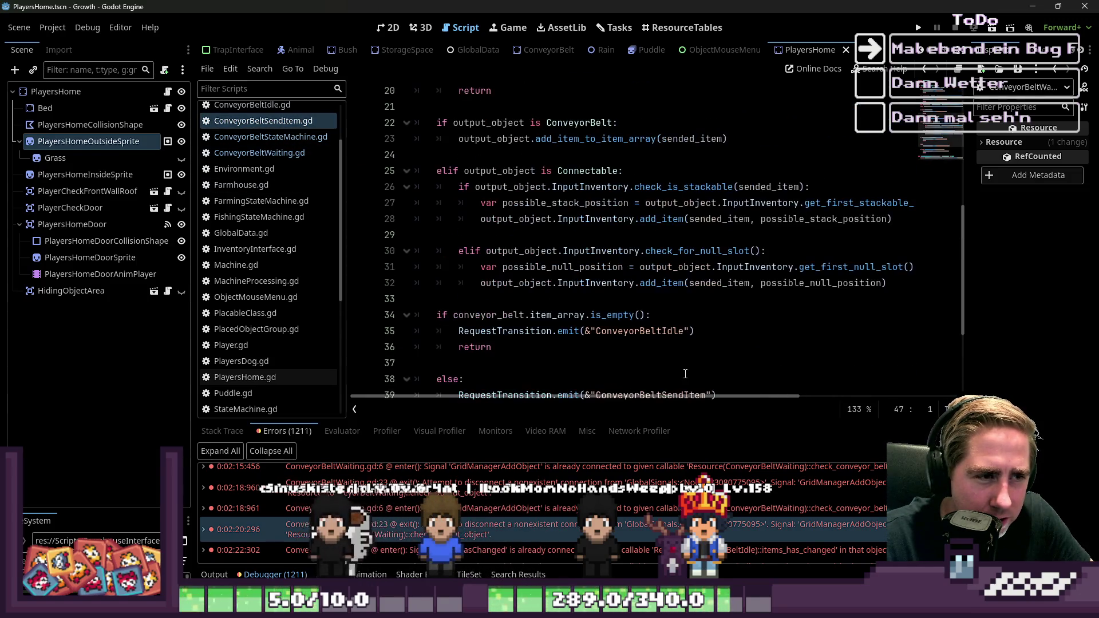
left_click(504, 284)
scroll(504, 285, "up", 4)
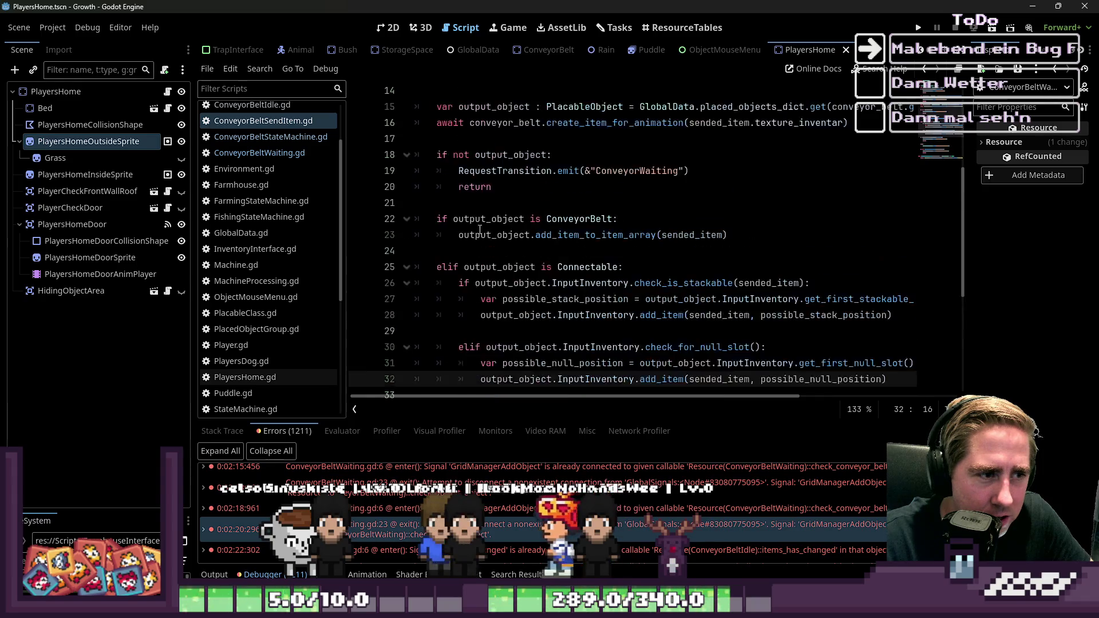
scroll(461, 239, "up", 1)
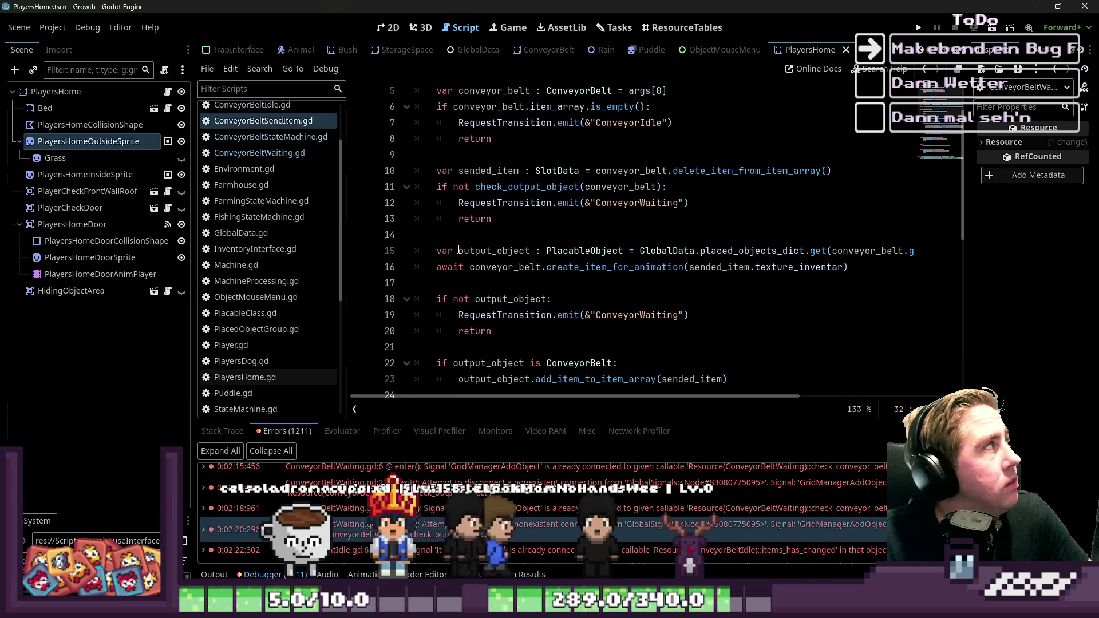
scroll(534, 237, "up", 2)
scroll(581, 225, "down", 2)
scroll(602, 225, "up", 1)
scroll(630, 224, "down", 5)
scroll(668, 223, "up", 3)
left_click(671, 186)
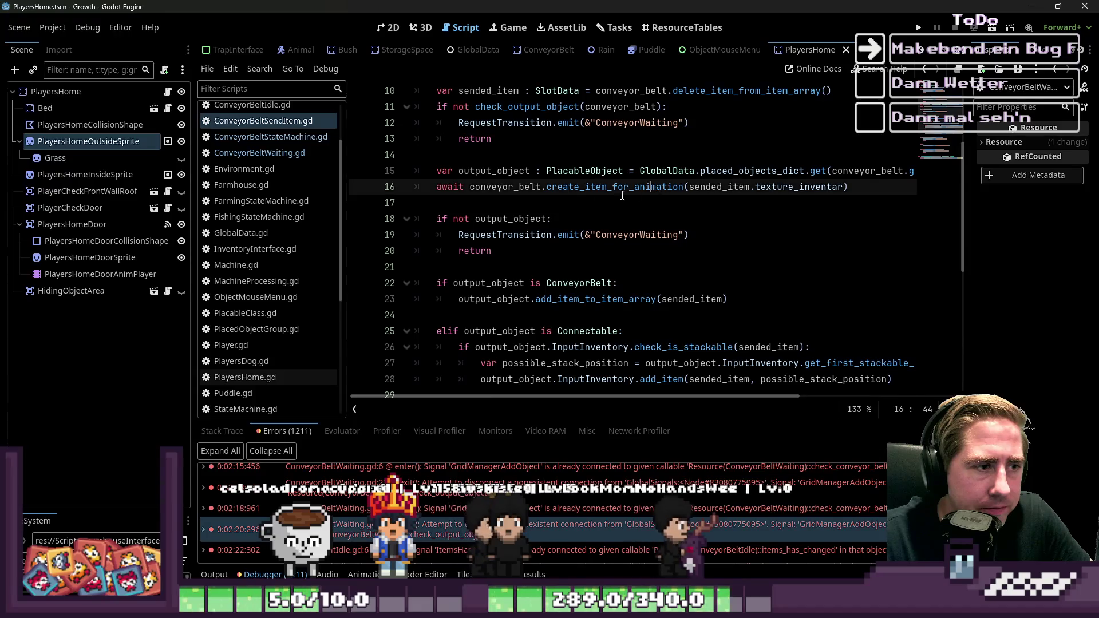
scroll(629, 218, "up", 3)
scroll(575, 213, "down", 2)
key("alt+Left")
key("alt+Left")
key("alt+Left")
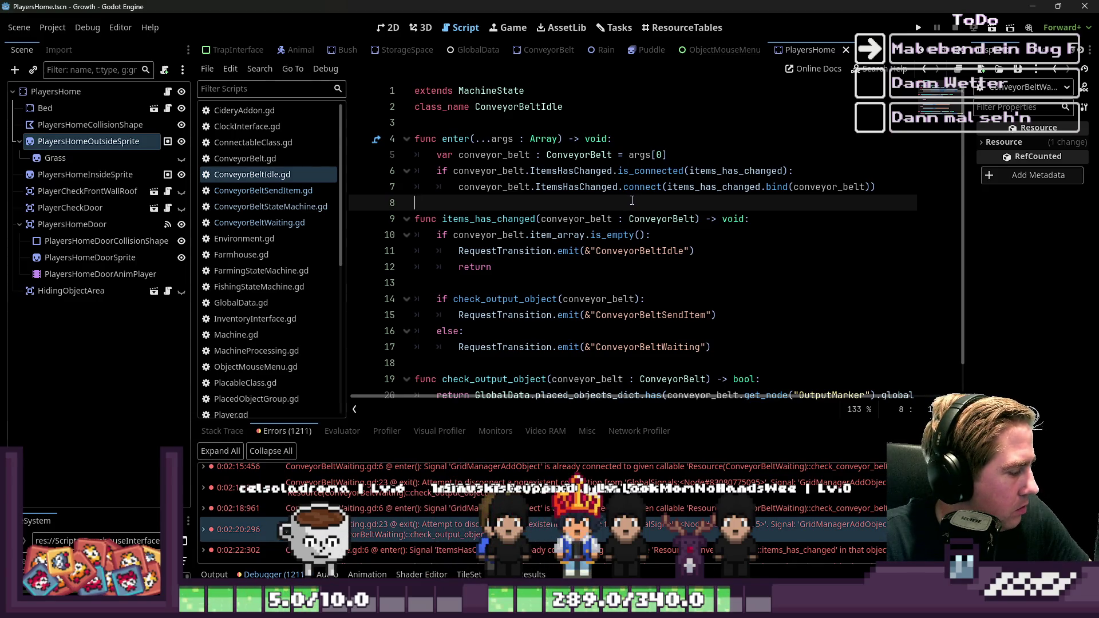
Review the enter() is_connected check, then add blank line 22 after check_output_object
mouse_move(620, 236)
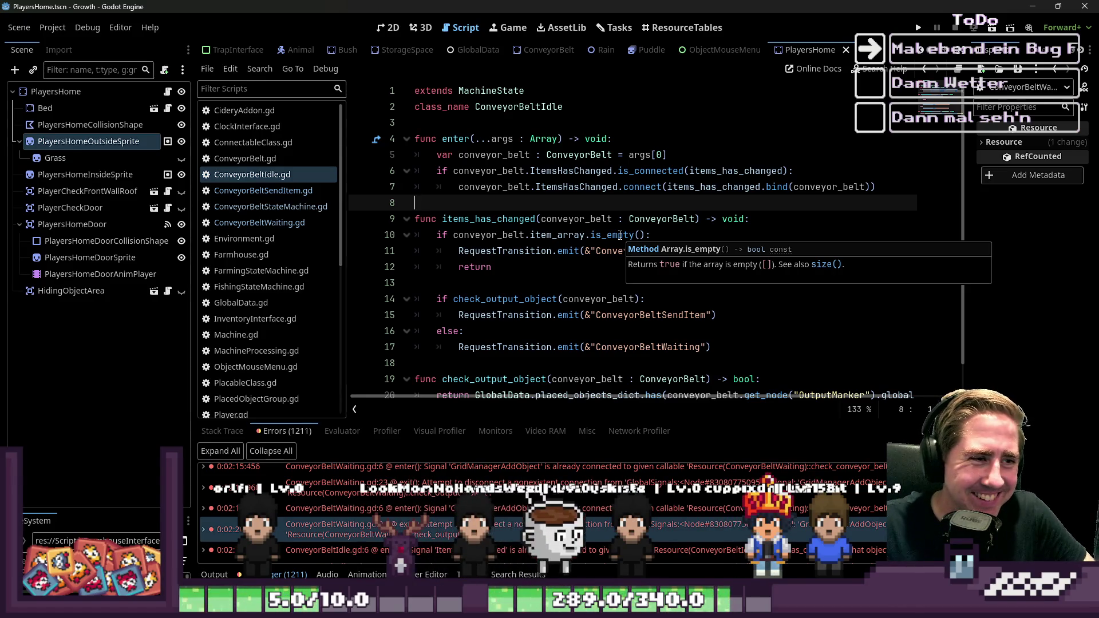
mouse_move(793, 170)
left_mouse_down()
mouse_move(516, 180)
mouse_move(416, 170)
left_mouse_up()
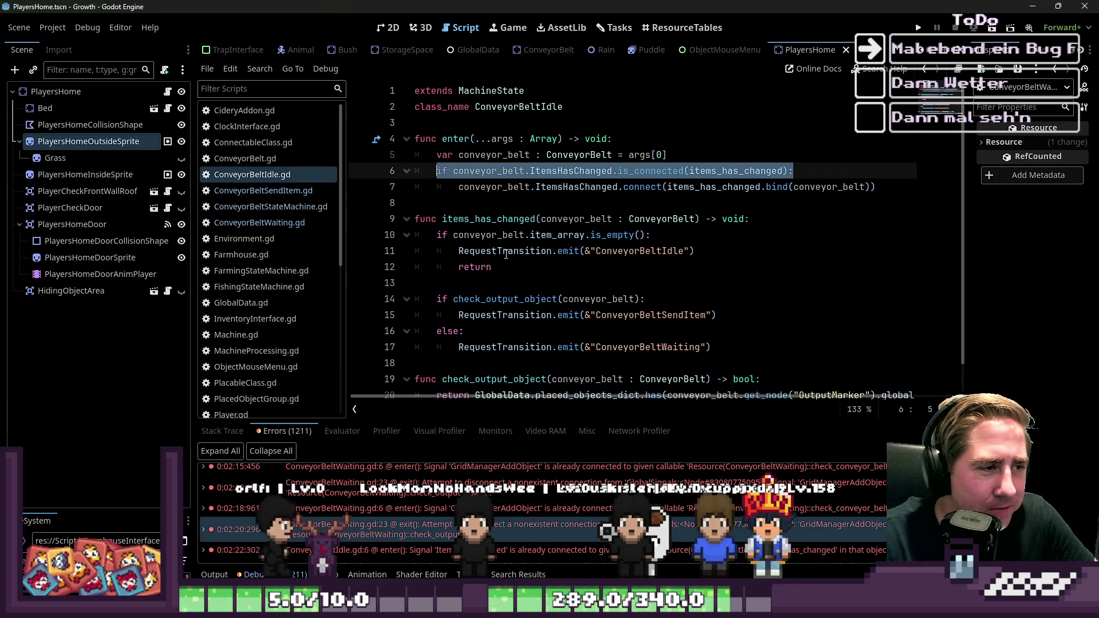
scroll(581, 339, "down", 1)
left_click(760, 348)
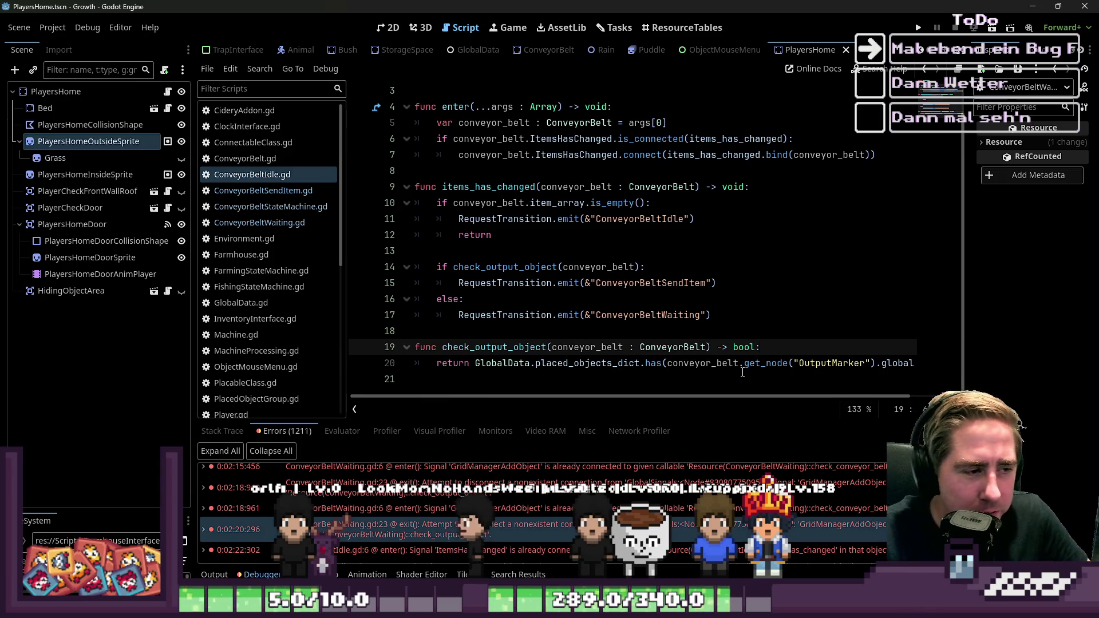
scroll(518, 269, "up", 1)
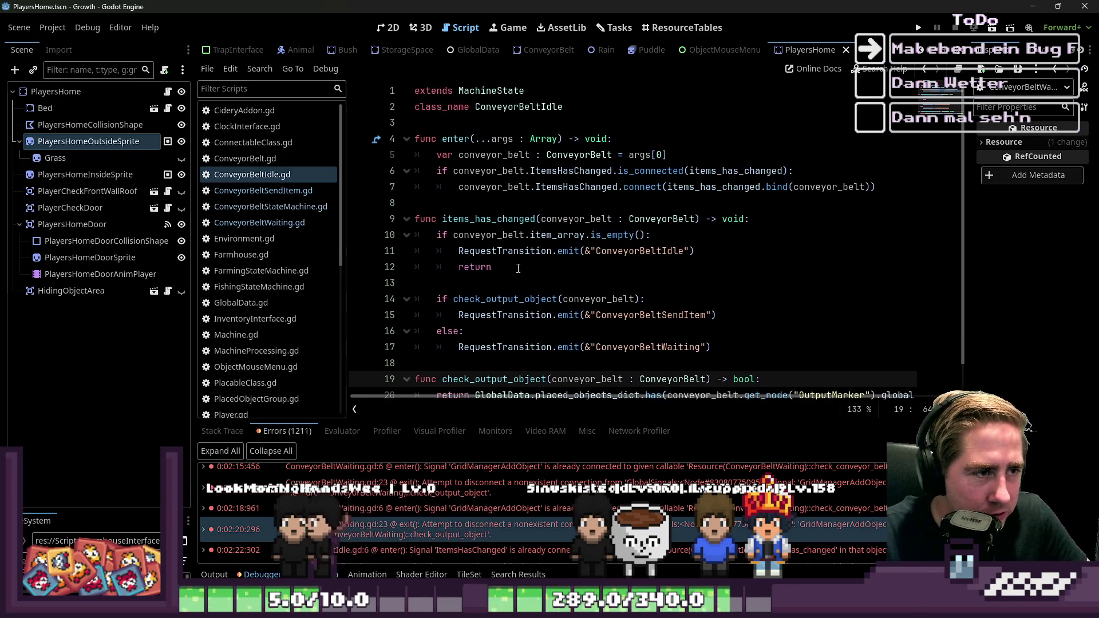
scroll(518, 269, "down", 1)
left_click(490, 379)
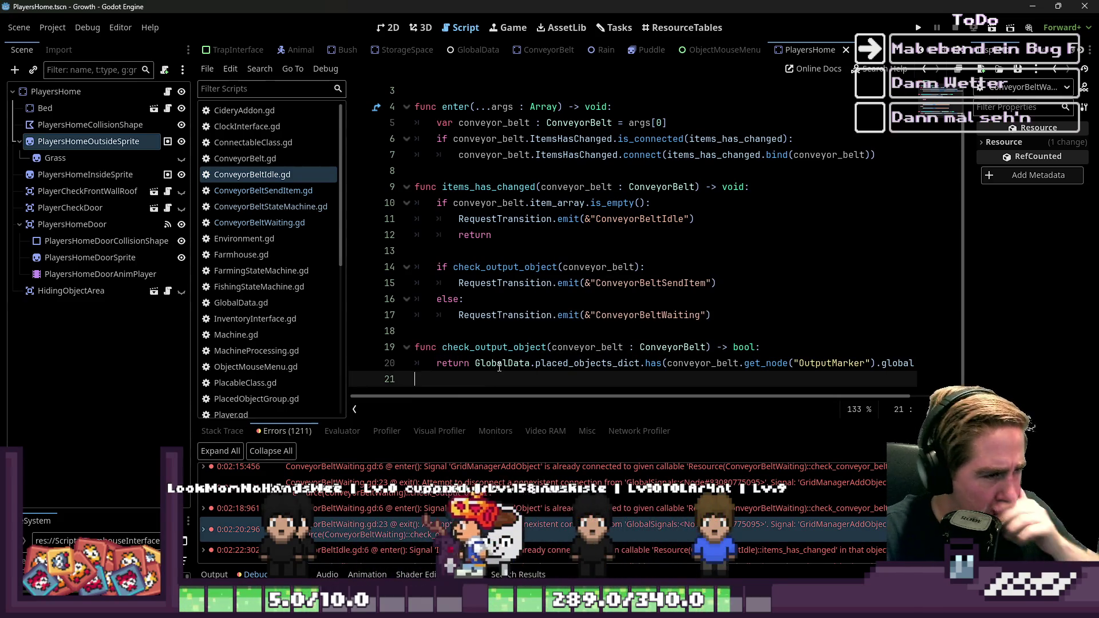
key("Return")
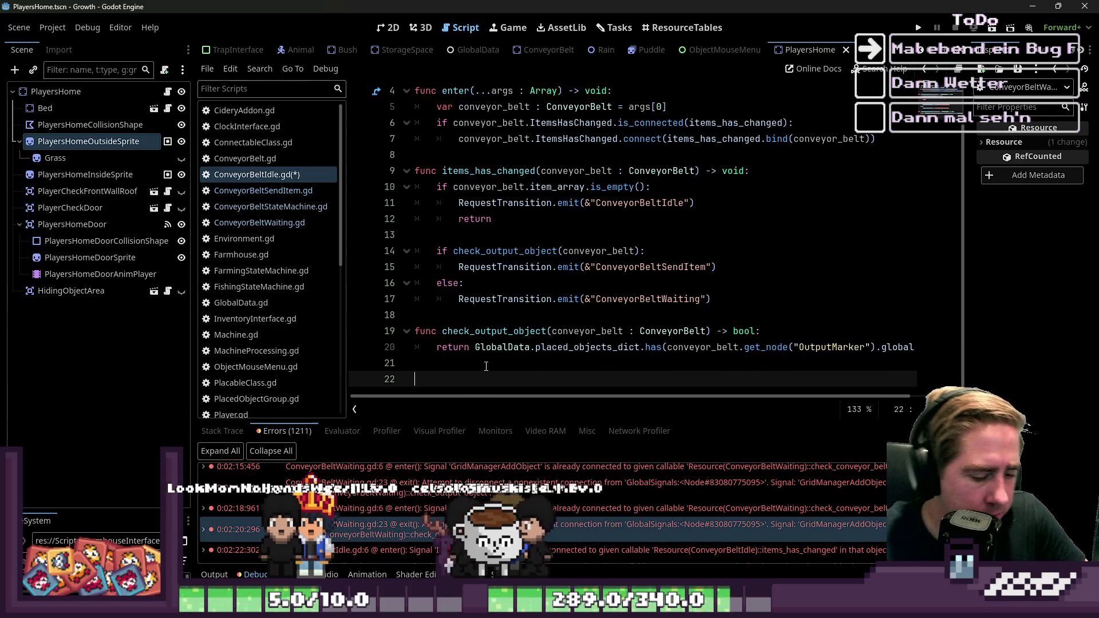
Add an exit(...args : Array) function and paste enter's conveyor_belt and is_connected lines into it
type("func exi")
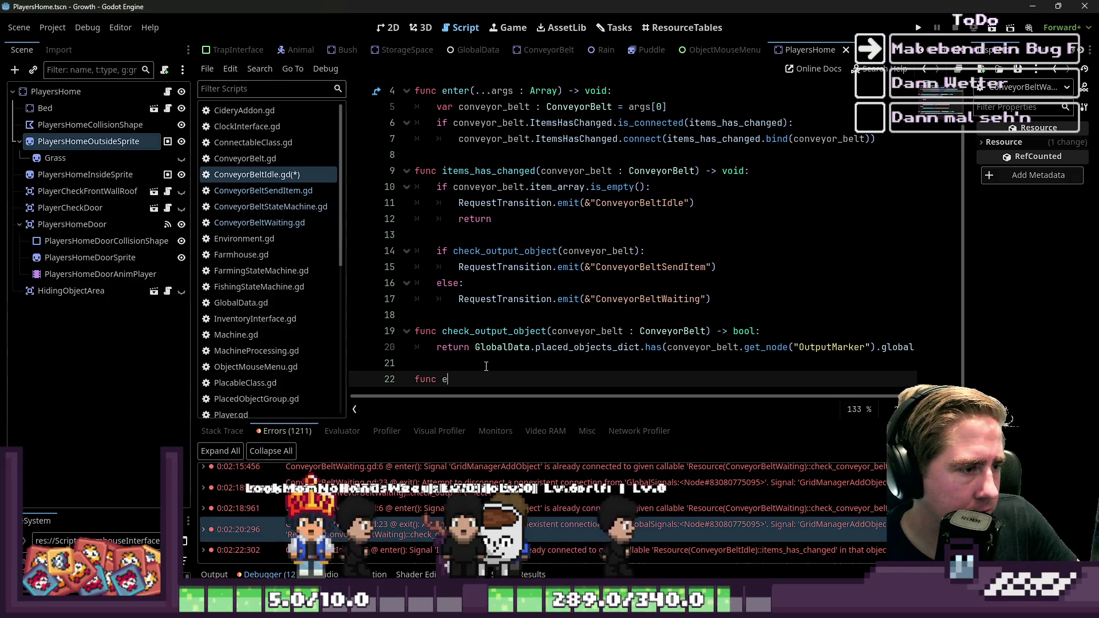
key("Return")
key("Return")
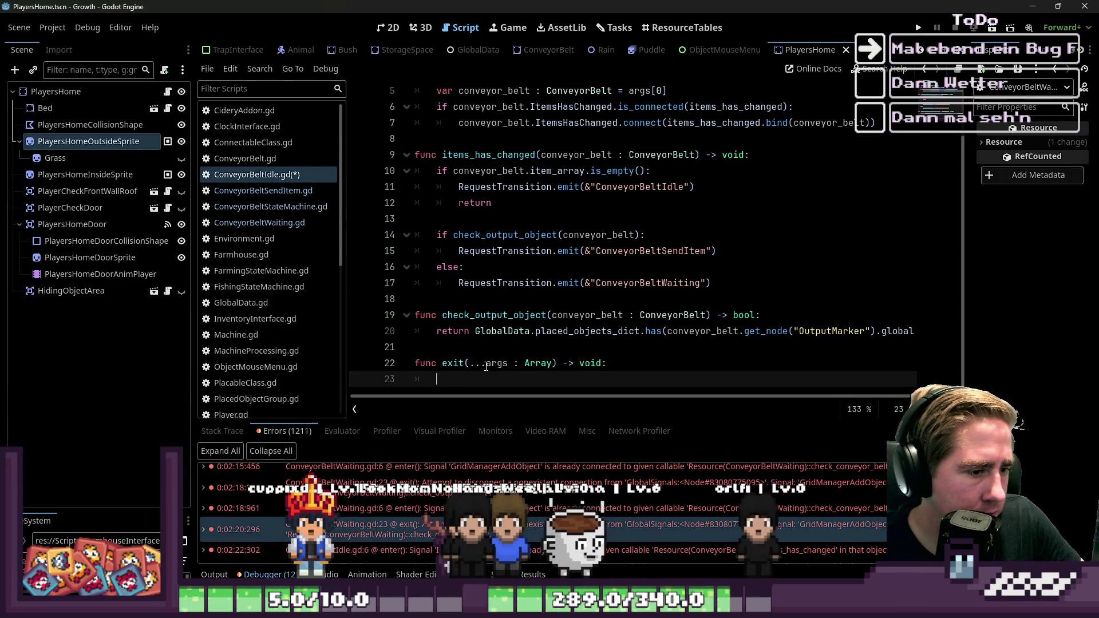
key("Up")
key("Up")
key("Up")
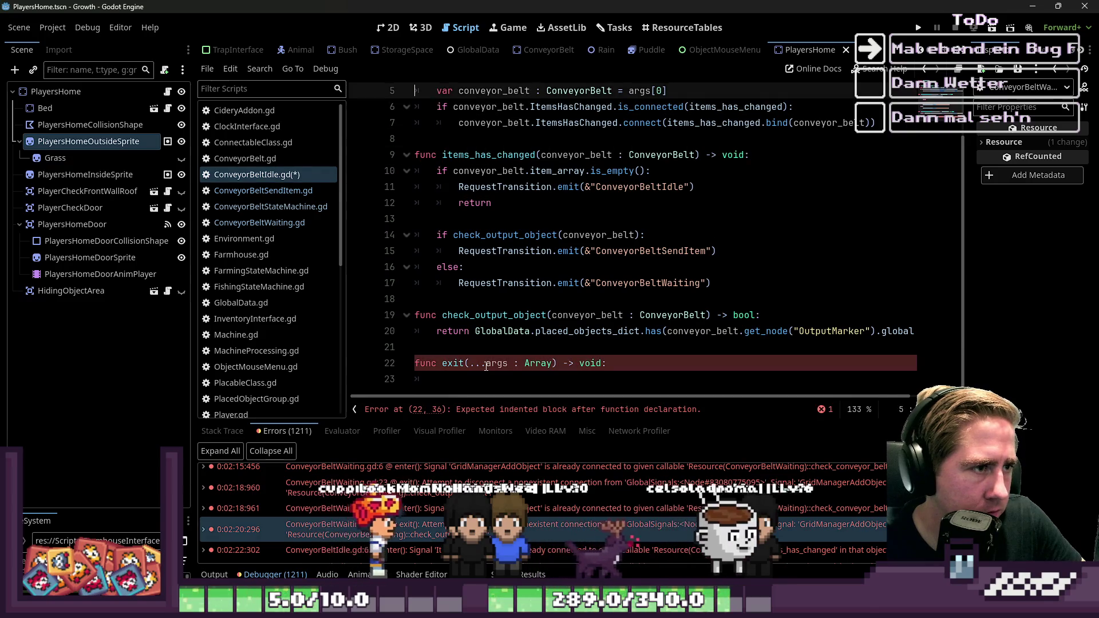
key("shift+Down")
key("shift+Down")
key("ctrl+c")
key("Down")
key("Down")
key("Down")
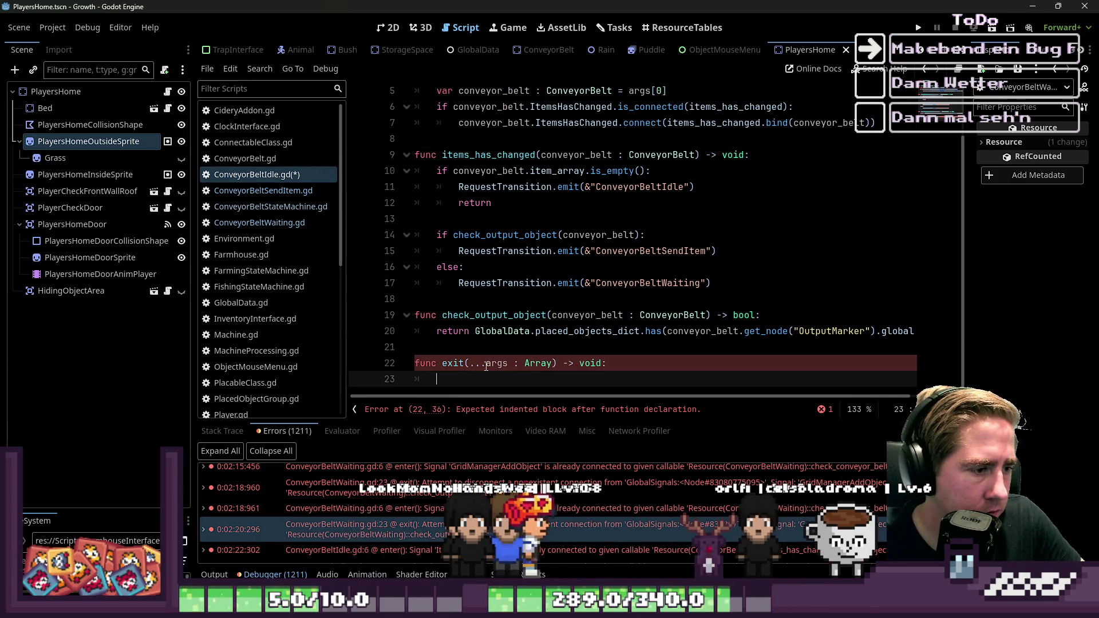
key("ctrl+v")
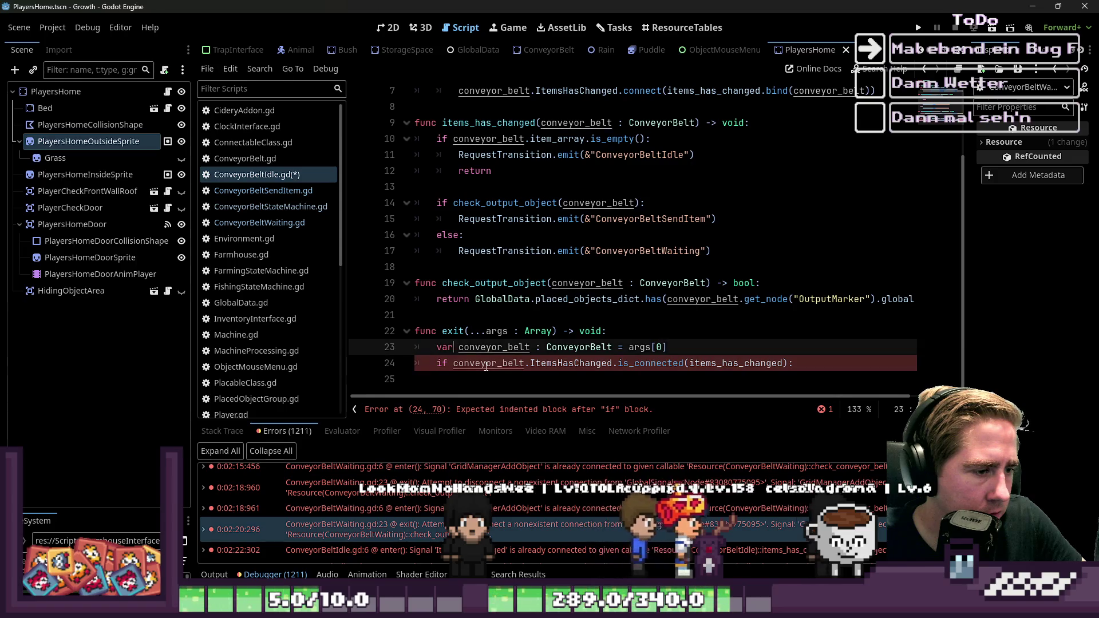
Inside the is_connected guard, call ItemsHasChanged.disconnect to remove the signal connection
key("Down")
key("ctrl+Right")
key("Home")
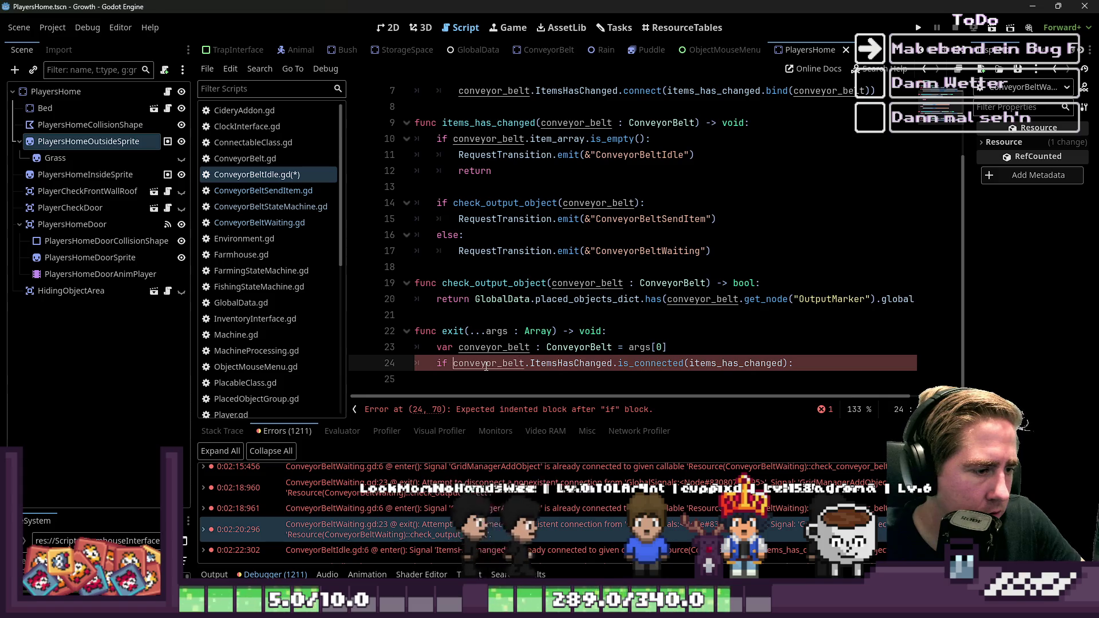
key("ctrl+shift+Right")
key("ctrl+shift+Right")
key("ctrl+shift+Right")
key("Down")
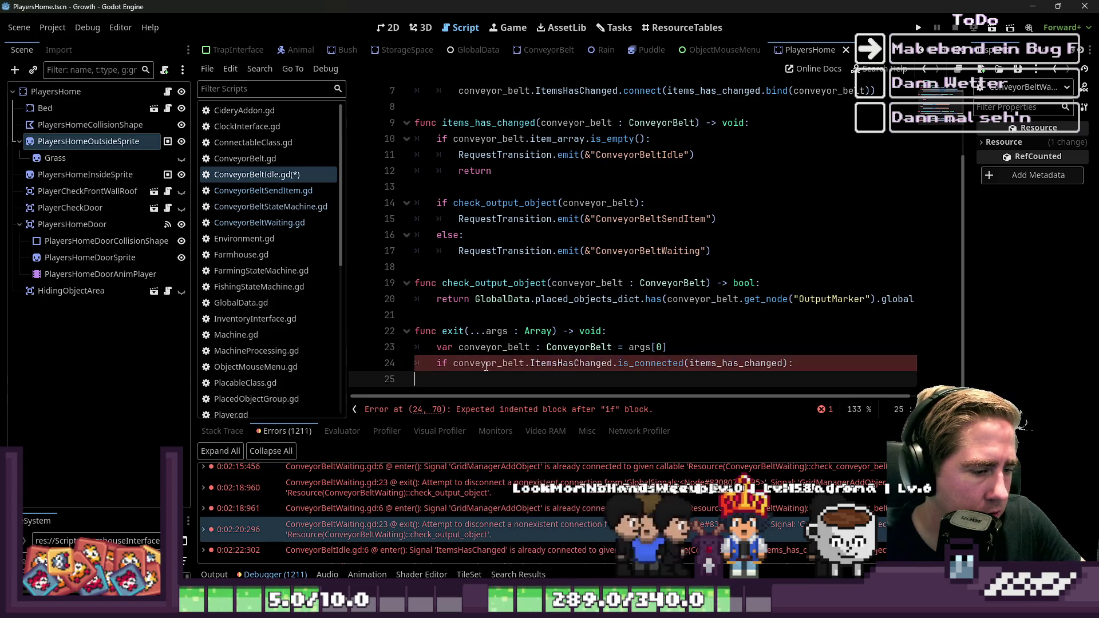
type("conveyor_belt.ItemsHasChanged.is_connected(items_has_changed)")
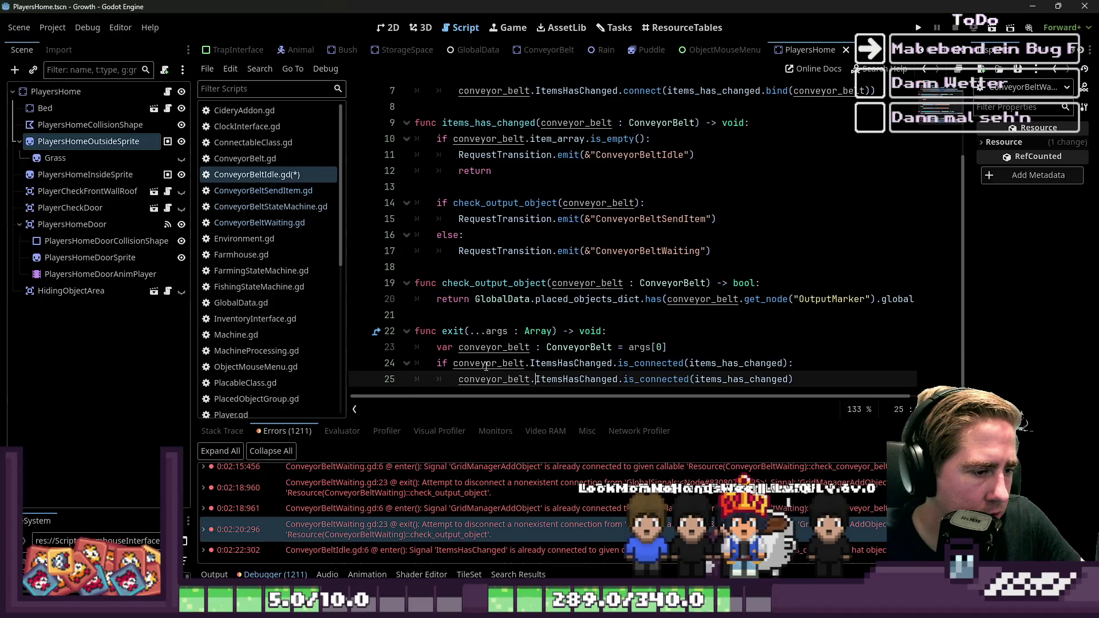
type("dis")
key("ctrl+Right")
key("BackSpace")
key("BackSpace")
key("Up")
key("Up")
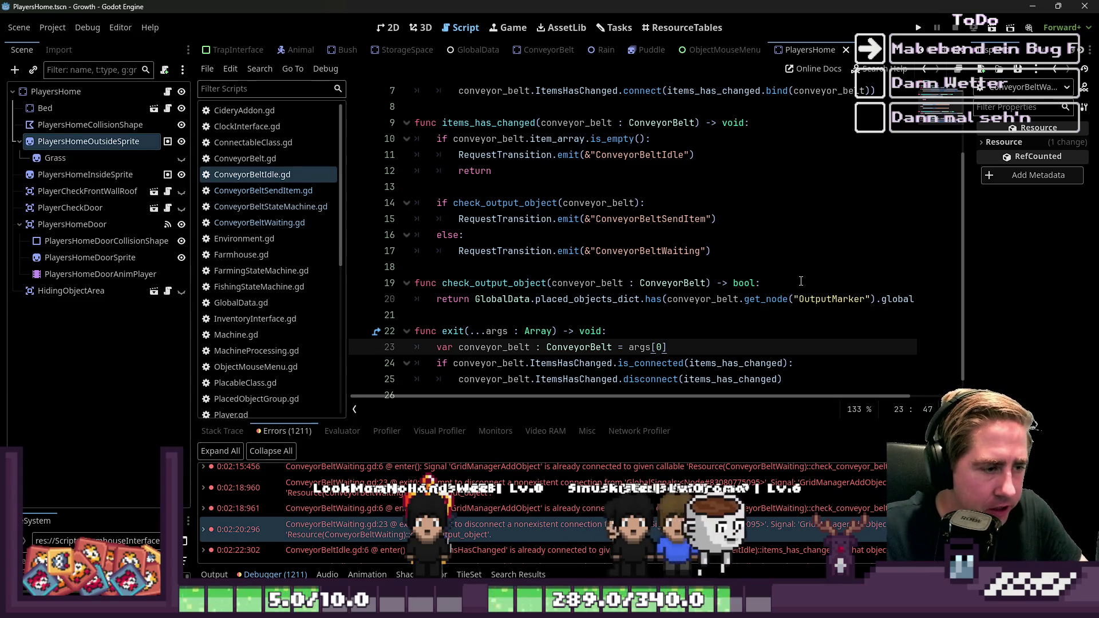
left_click(638, 266)
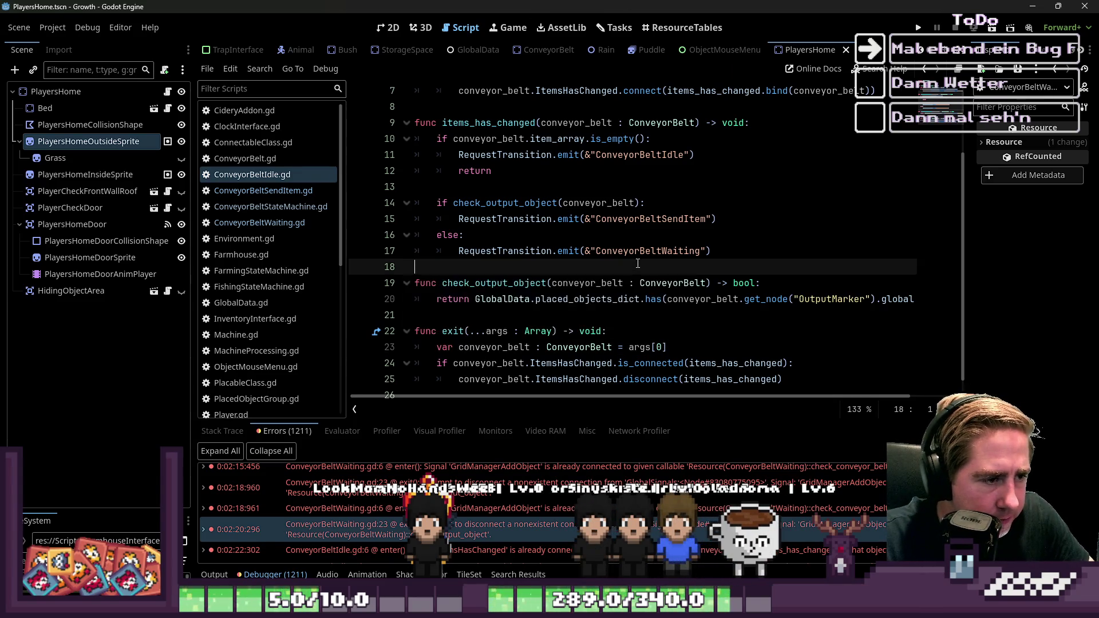
Test-run the game, stop it with F8, and bring up Search Help with F1
left_click(919, 29)
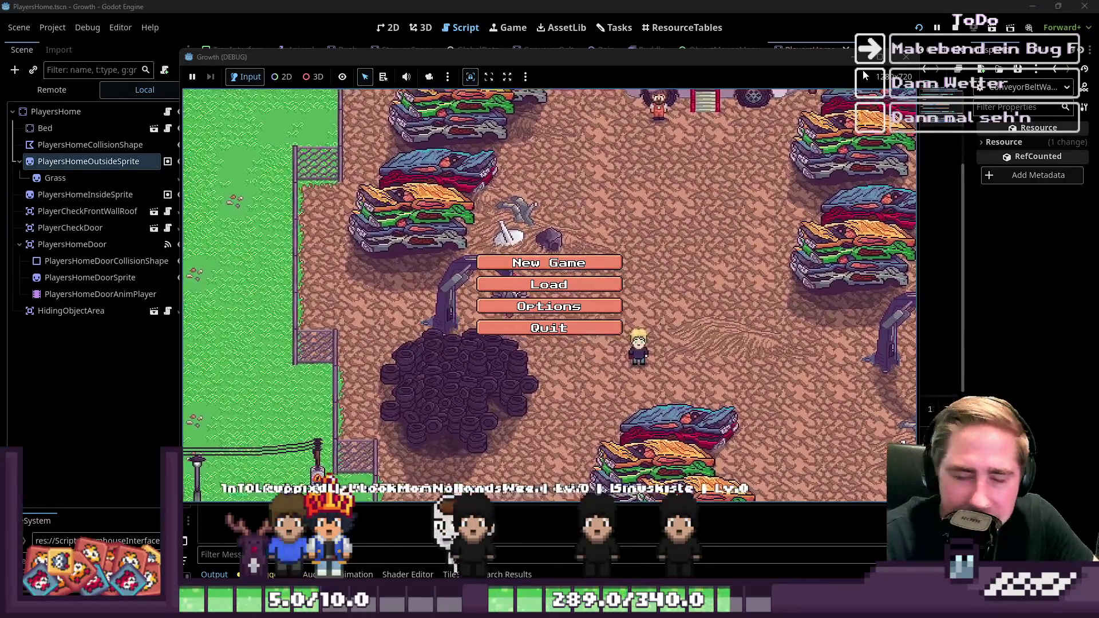
key("F8")
key("F1")
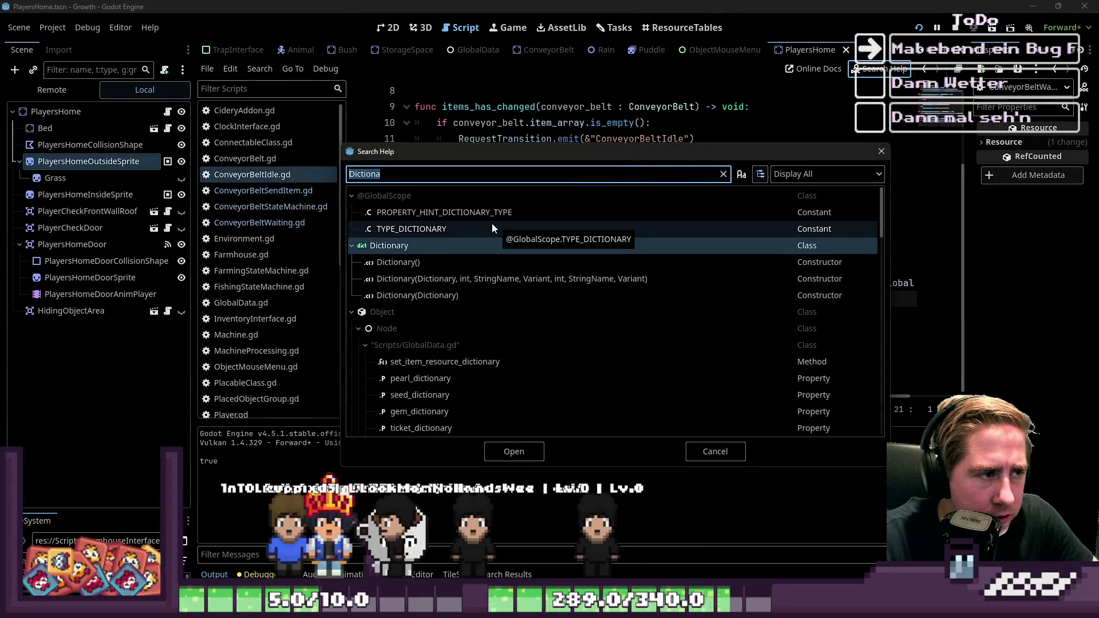
Close Search Help and bring up the Signal class reference from the script list
left_click(883, 152)
scroll(276, 280, "down", 5)
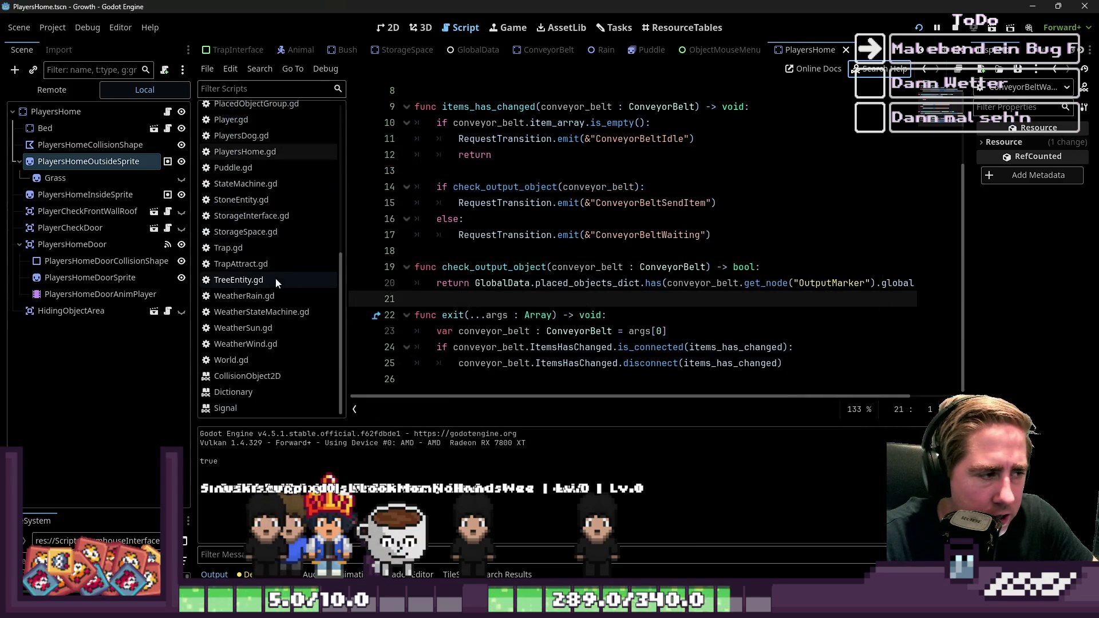
left_click(259, 403)
Read the Signal docs' connect and disconnect notes advising an is_connected check first
scroll(456, 222, "down", 3)
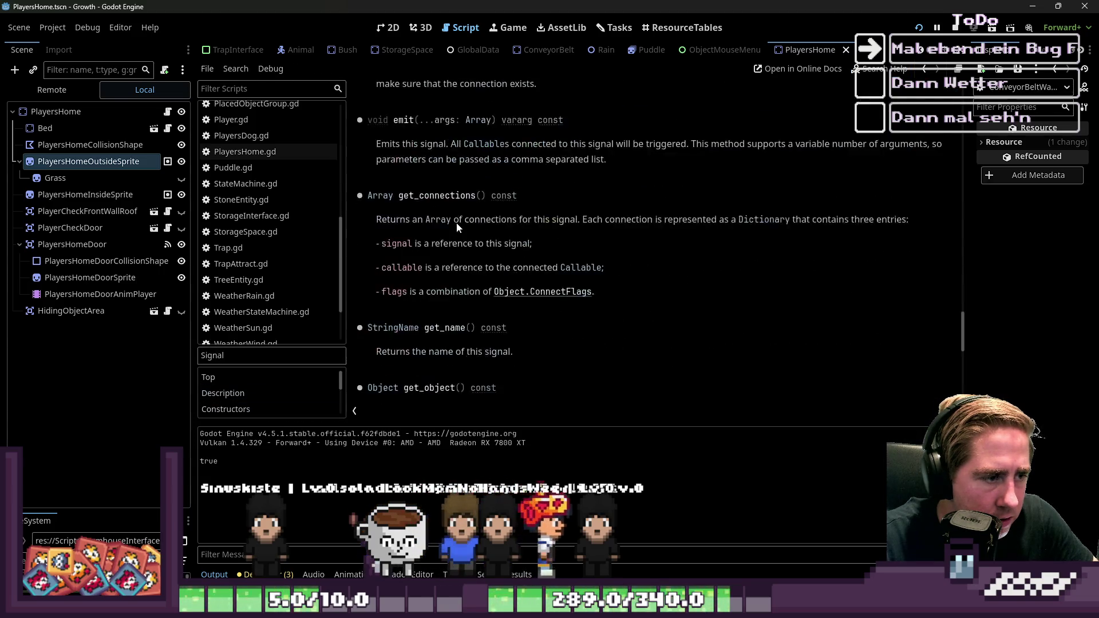
scroll(455, 223, "up", 2)
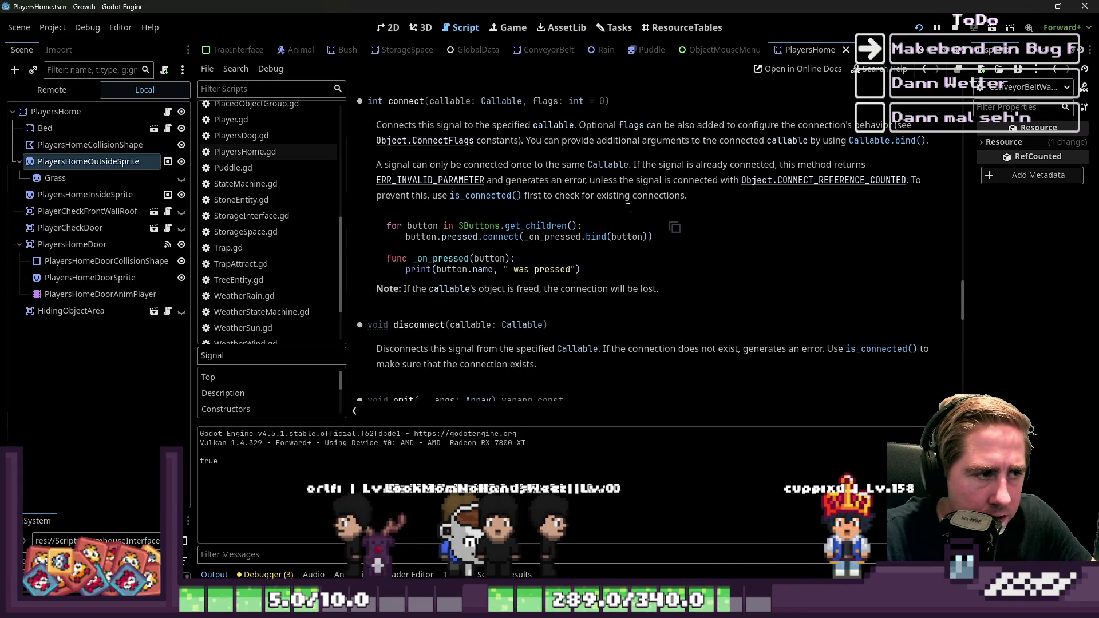
left_click_drag(409, 198, 689, 197)
mouse_move(527, 181)
left_mouse_down()
mouse_move(913, 186)
mouse_move(573, 236)
mouse_move(687, 197)
mouse_move(510, 195)
left_mouse_up()
left_click(913, 187)
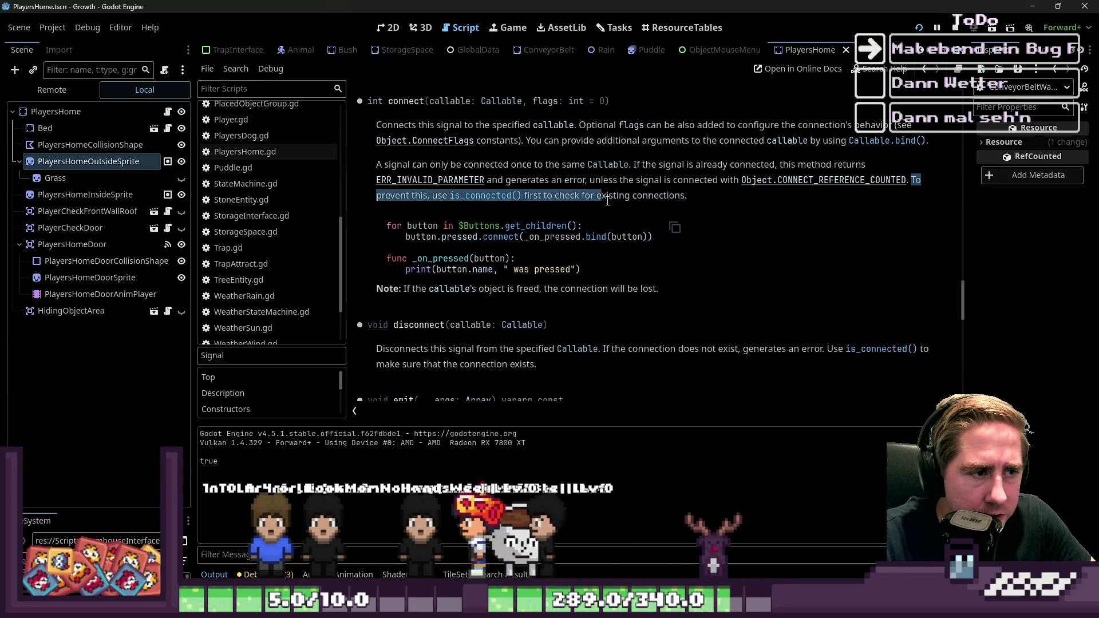
left_click(691, 200)
mouse_move(687, 198)
left_mouse_down()
mouse_move(642, 198)
mouse_move(912, 181)
left_mouse_up()
left_click(807, 186)
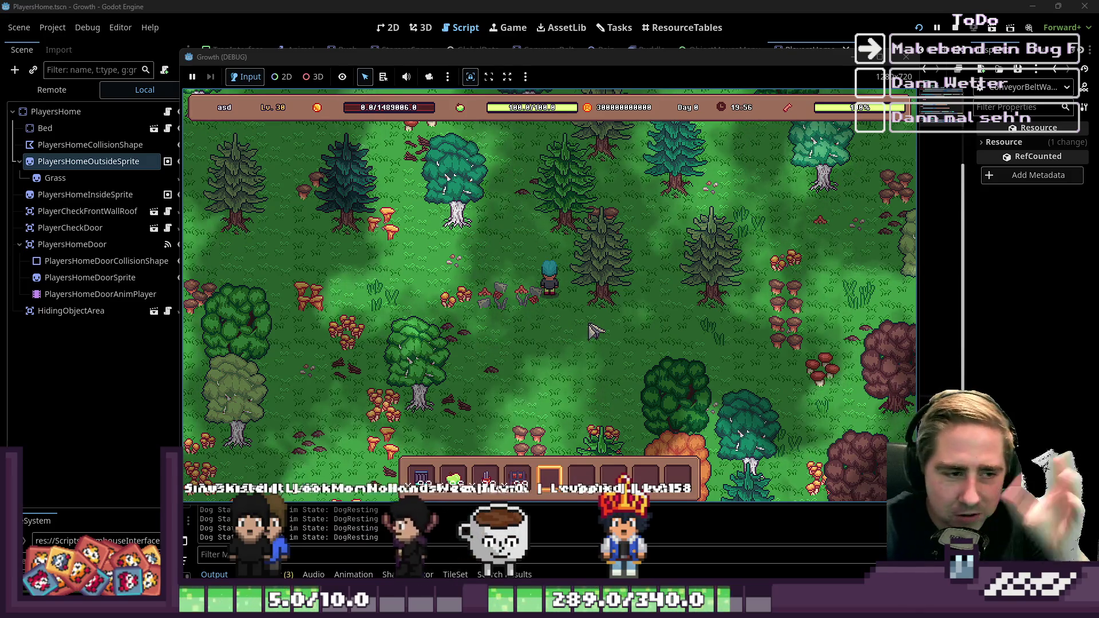
Place the red machine from hotbar slot 3 and lay a conveyor belt row leftward from it
key("a+s")
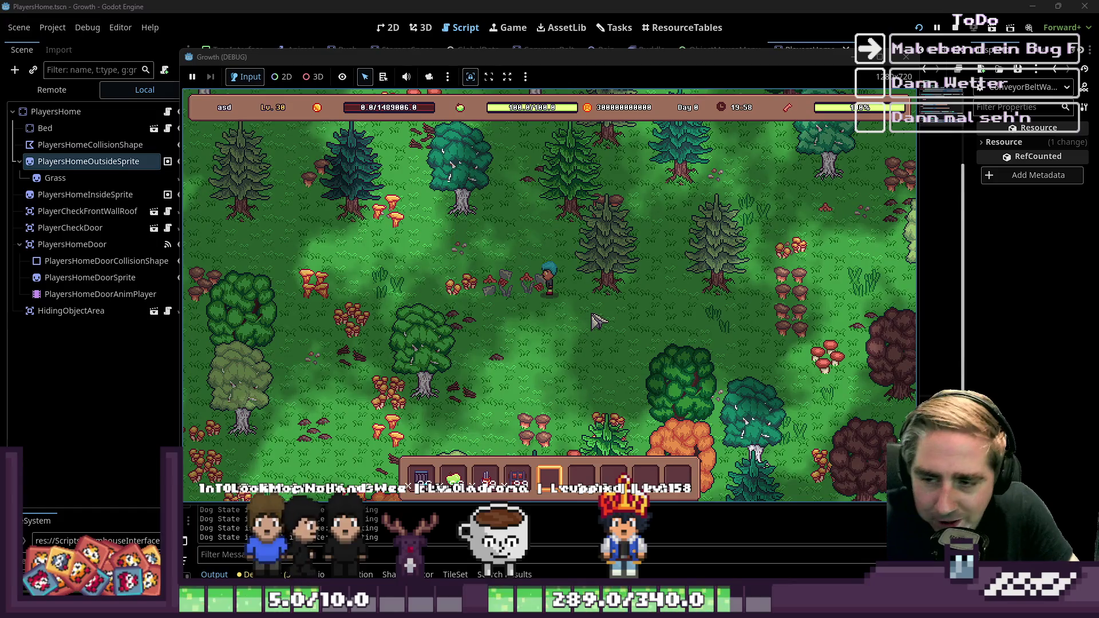
key("3")
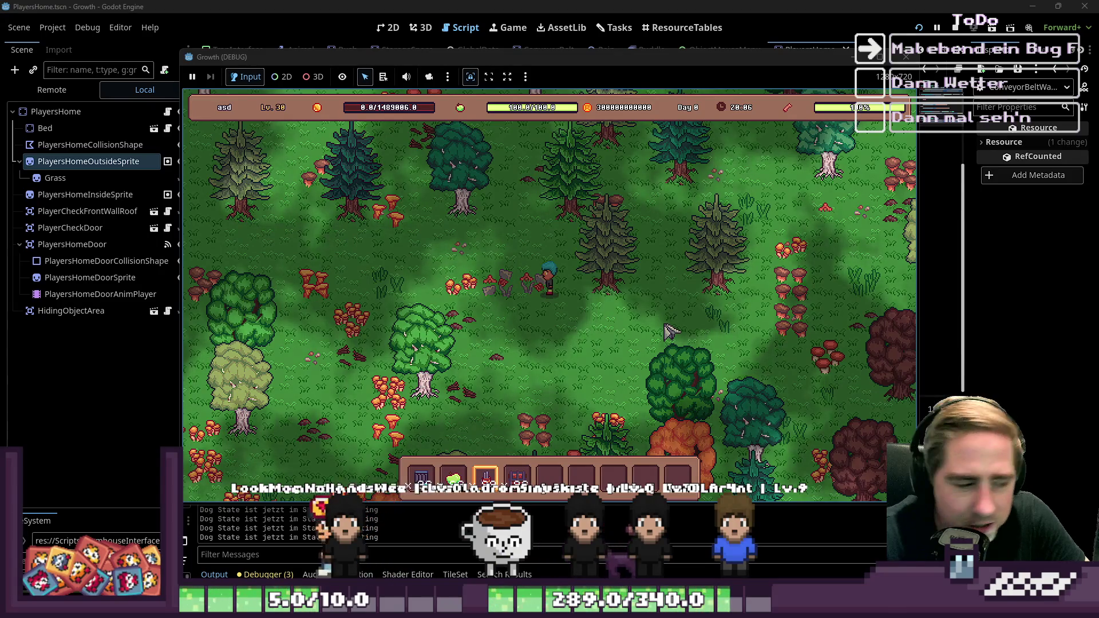
left_click(670, 330)
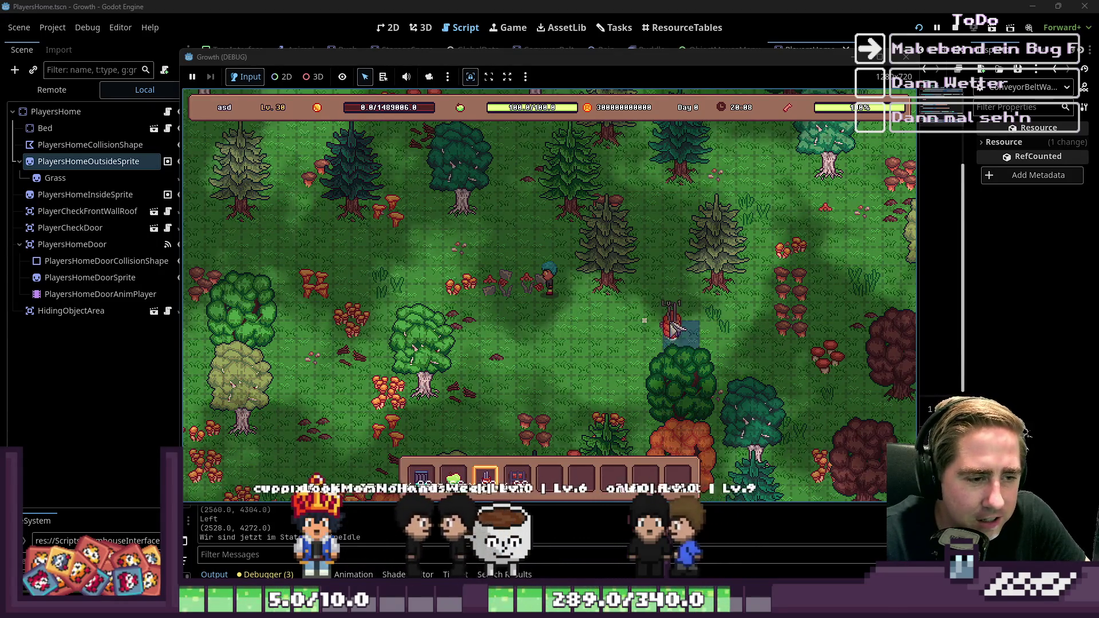
left_click(675, 330)
left_click_drag(658, 344, 558, 341)
Cycle through hotbar items 4, 7 and 6, check the inventory, then walk down and right
key("4")
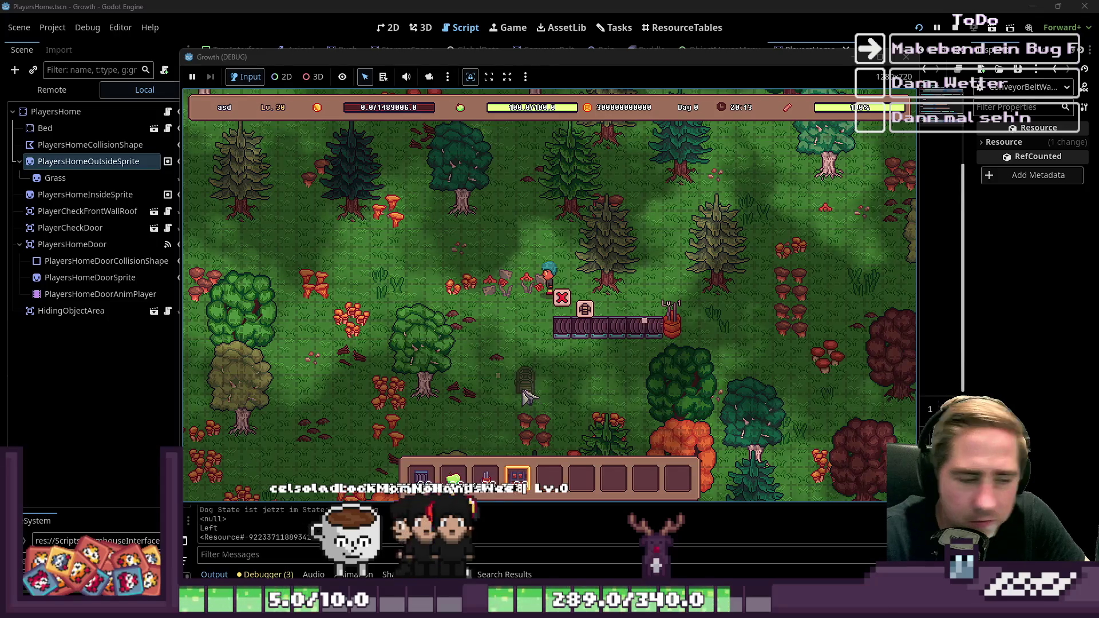
key("7")
key("6")
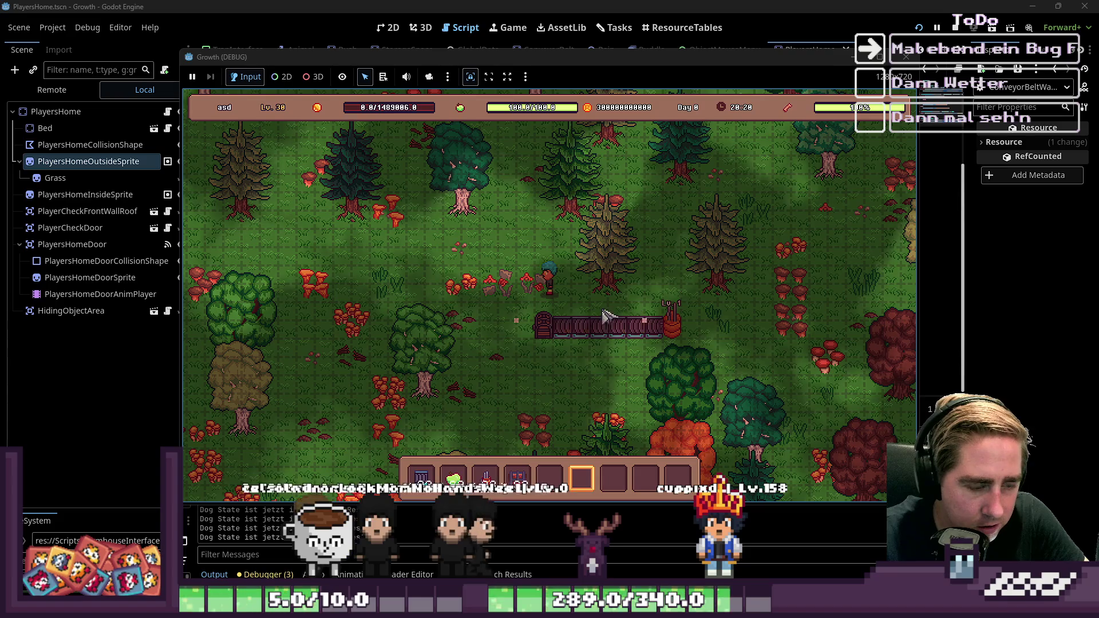
key("e")
key("e")
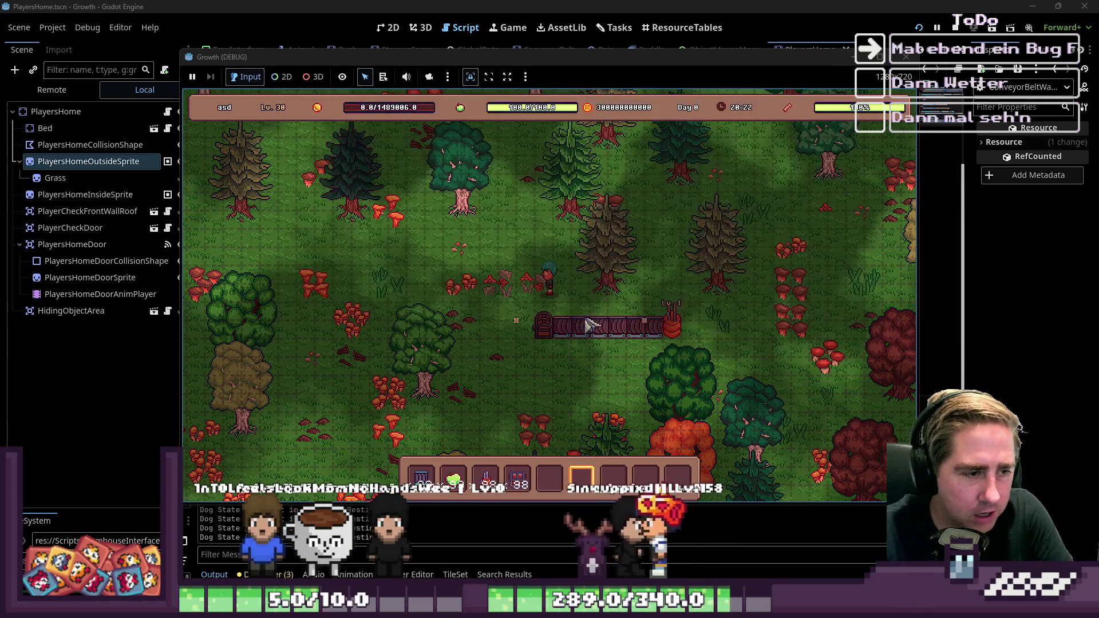
key("s")
key("d")
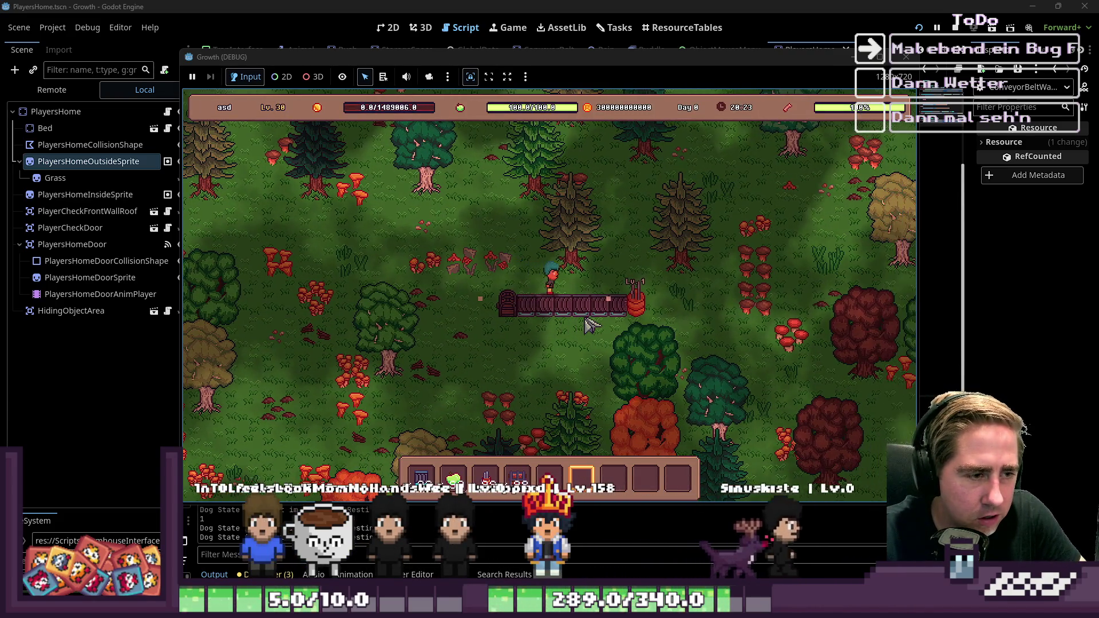
key("d")
key("w")
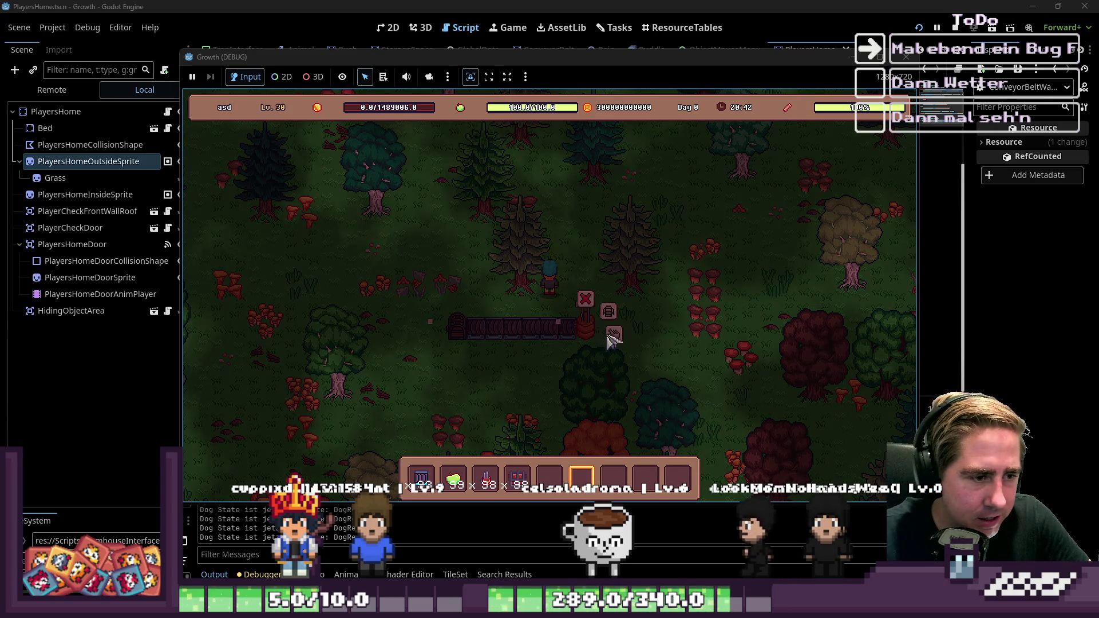
Load apples into the Cidery, check the neighbouring Chest, close the panels and stop the game with F8
left_click(611, 340)
left_click(454, 478)
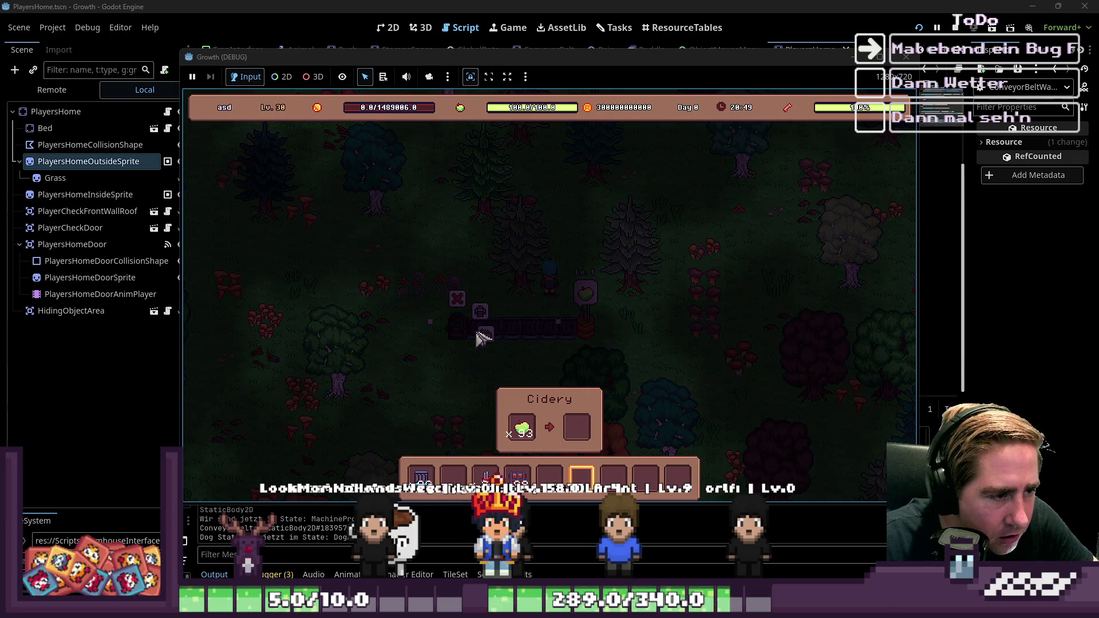
left_click(483, 338)
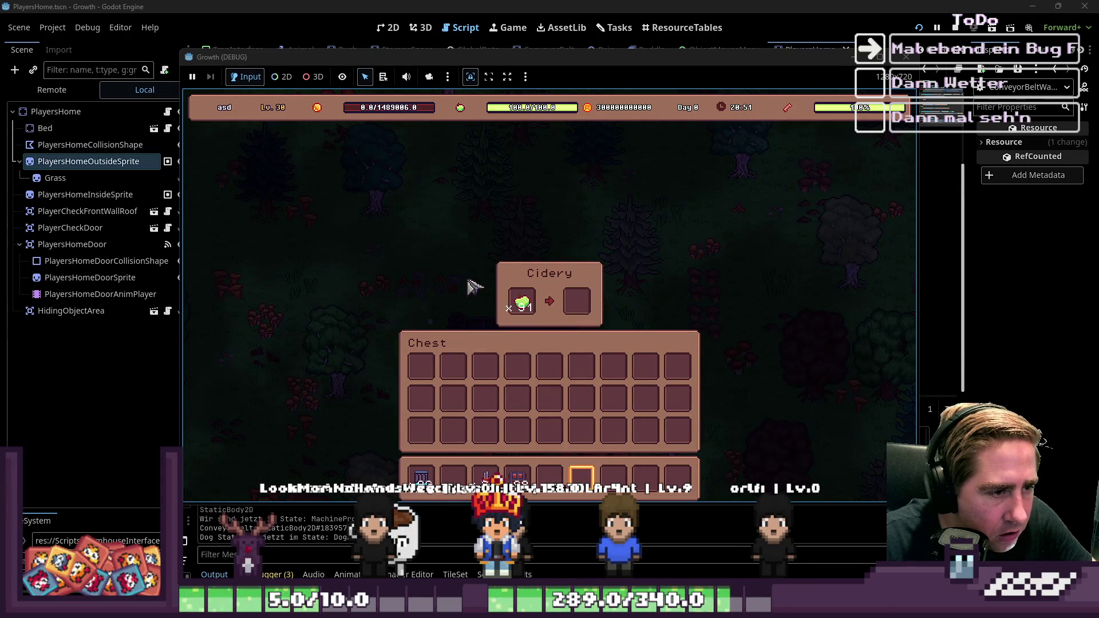
key("Escape")
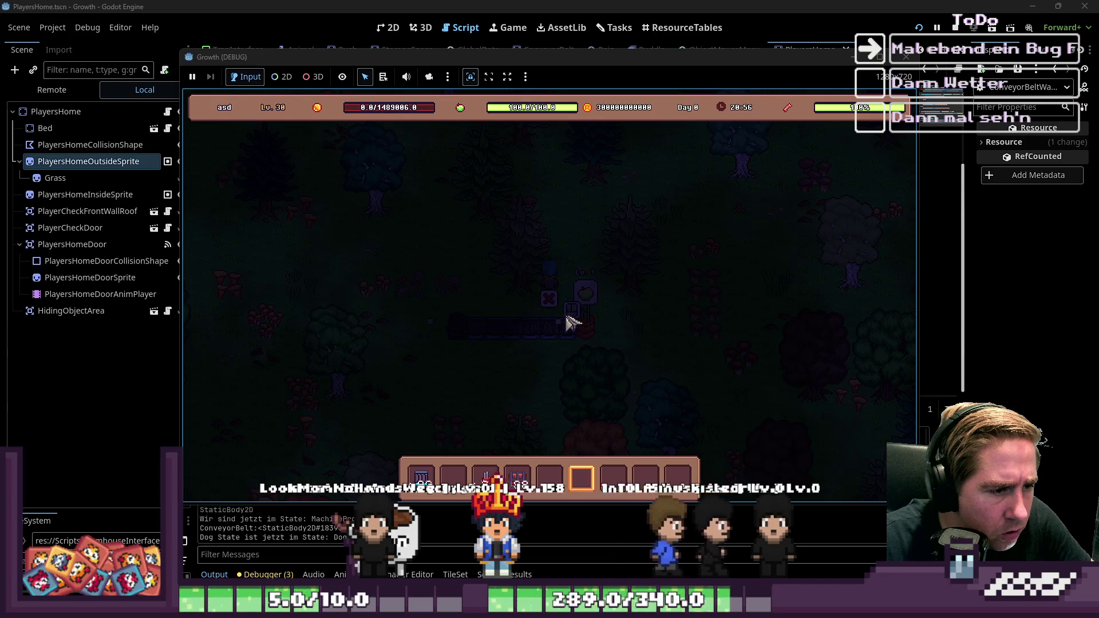
key("2")
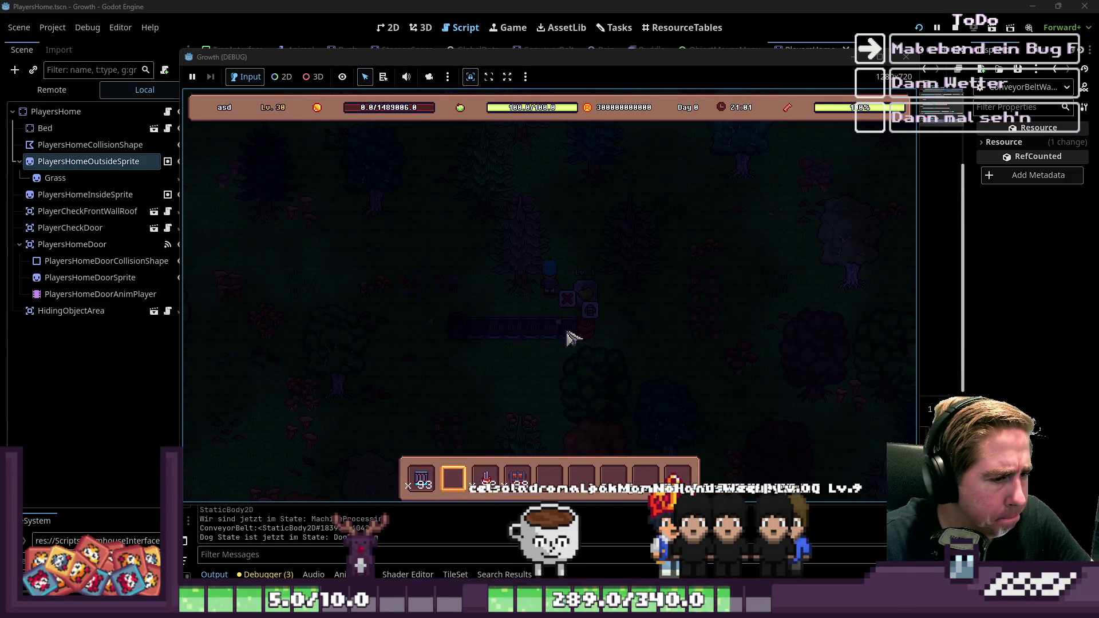
key("F8")
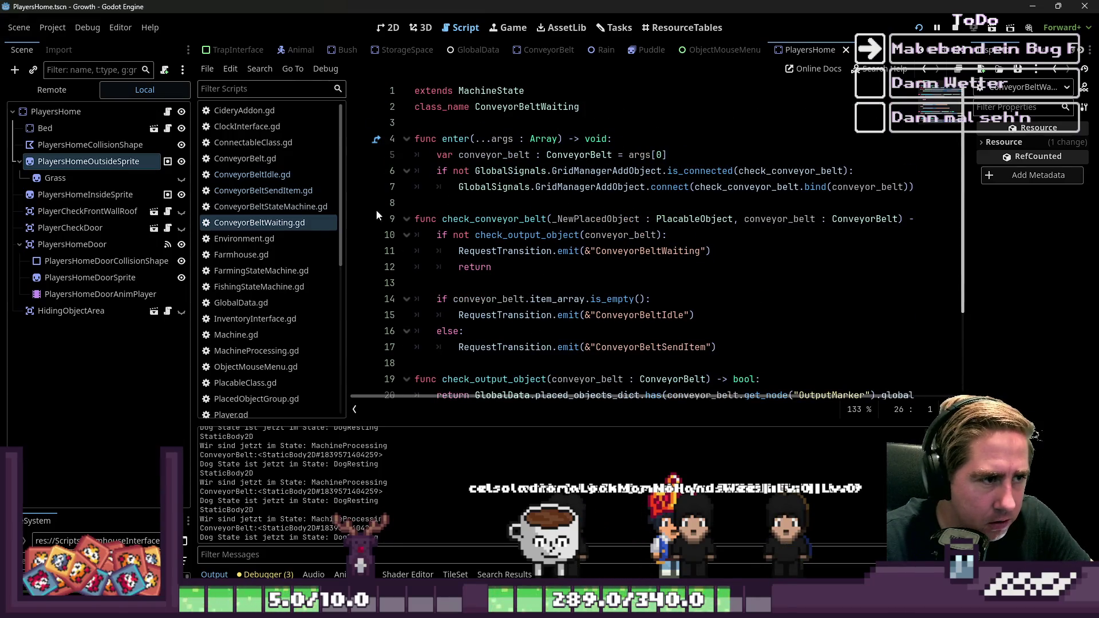
In ConveyorBeltIdle.gd, change line 6 to 'if not … is_connected' and relaunch with F5
left_click(252, 174)
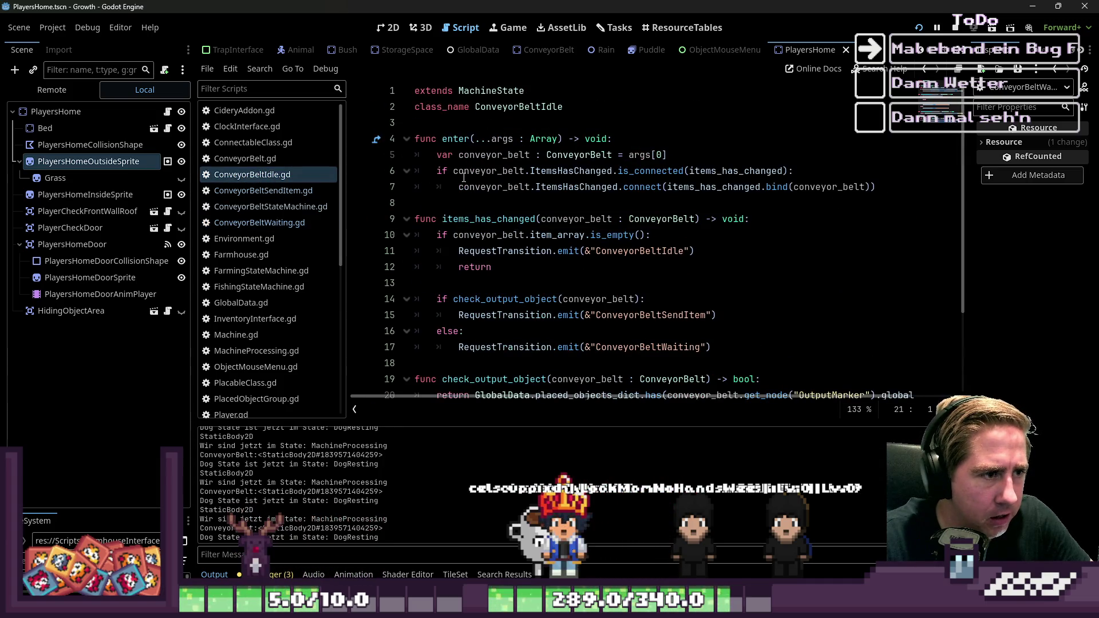
left_click(454, 171)
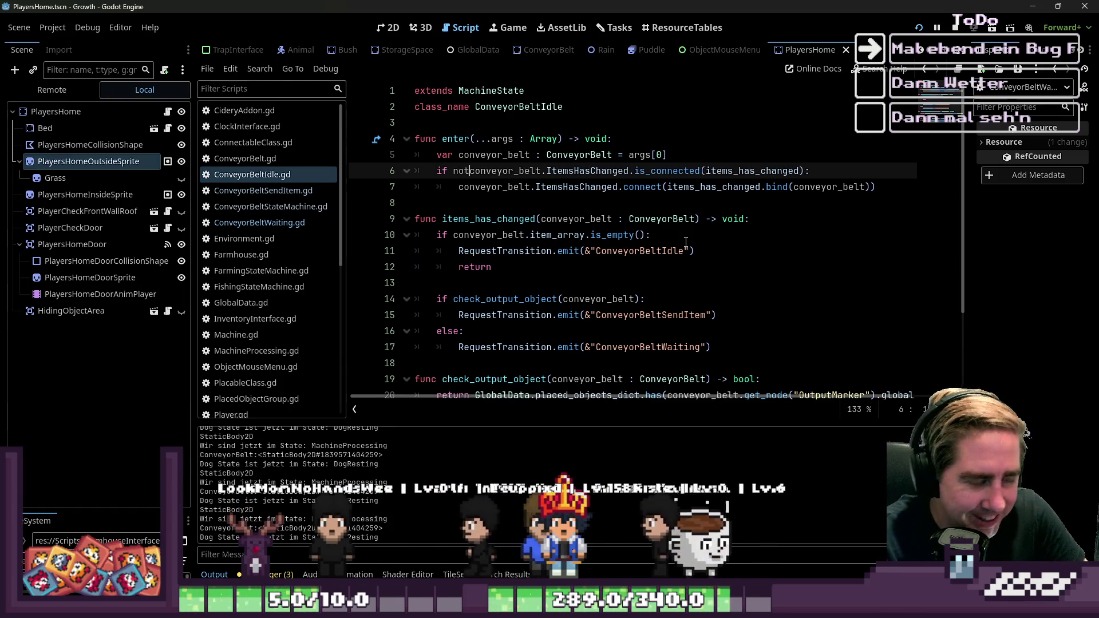
key("F5")
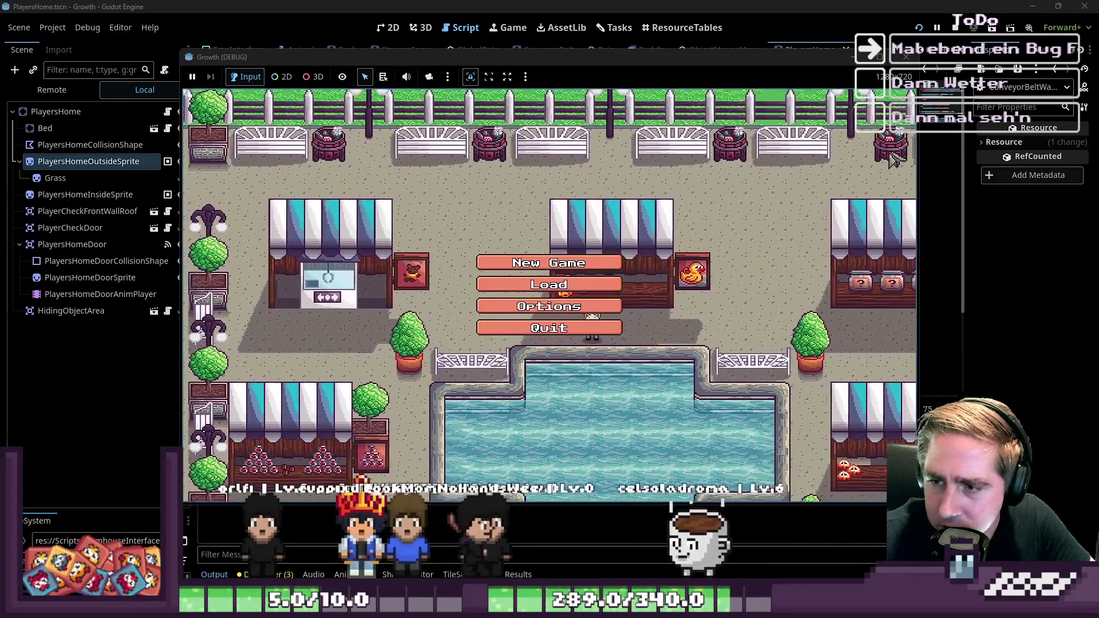
Start a new game with a character named 'qwe'
left_click(512, 284)
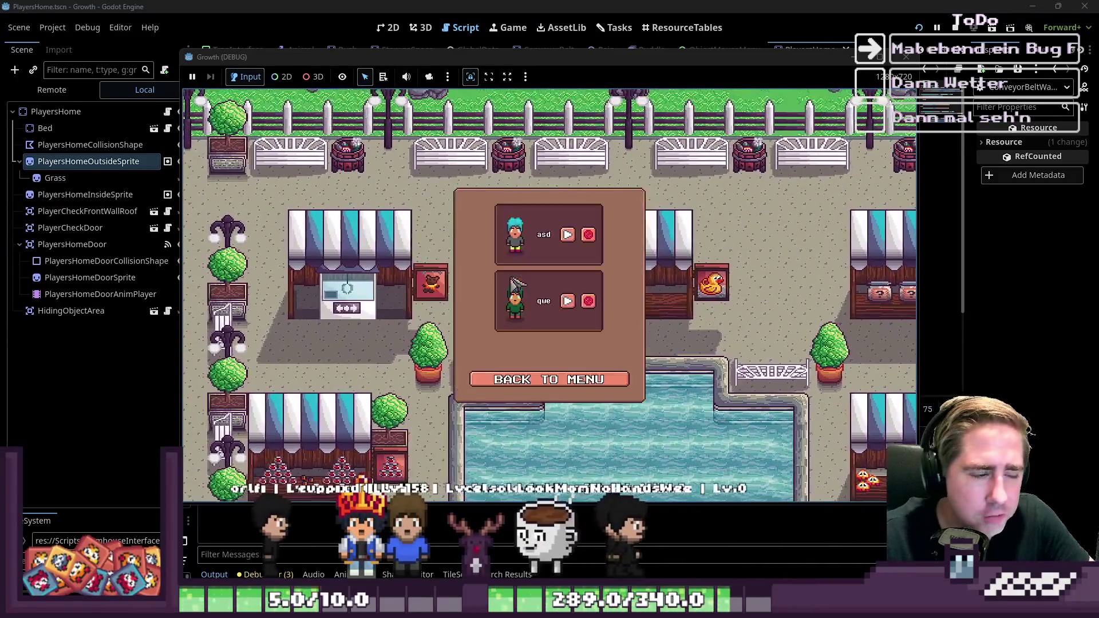
left_click(523, 379)
left_click(532, 259)
type("qwe")
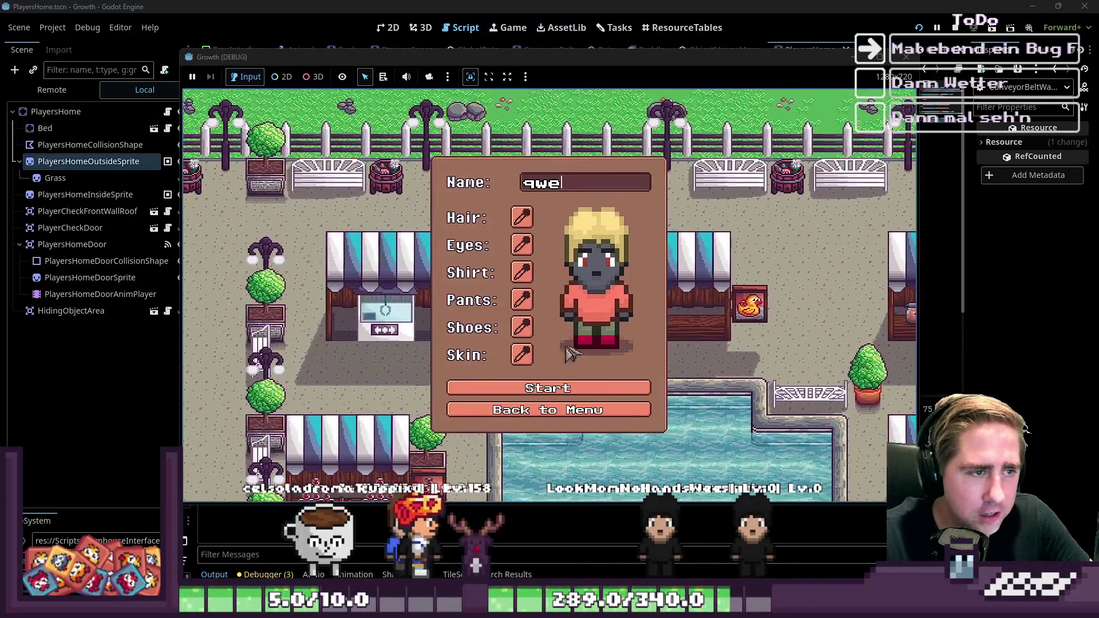
left_click(547, 388)
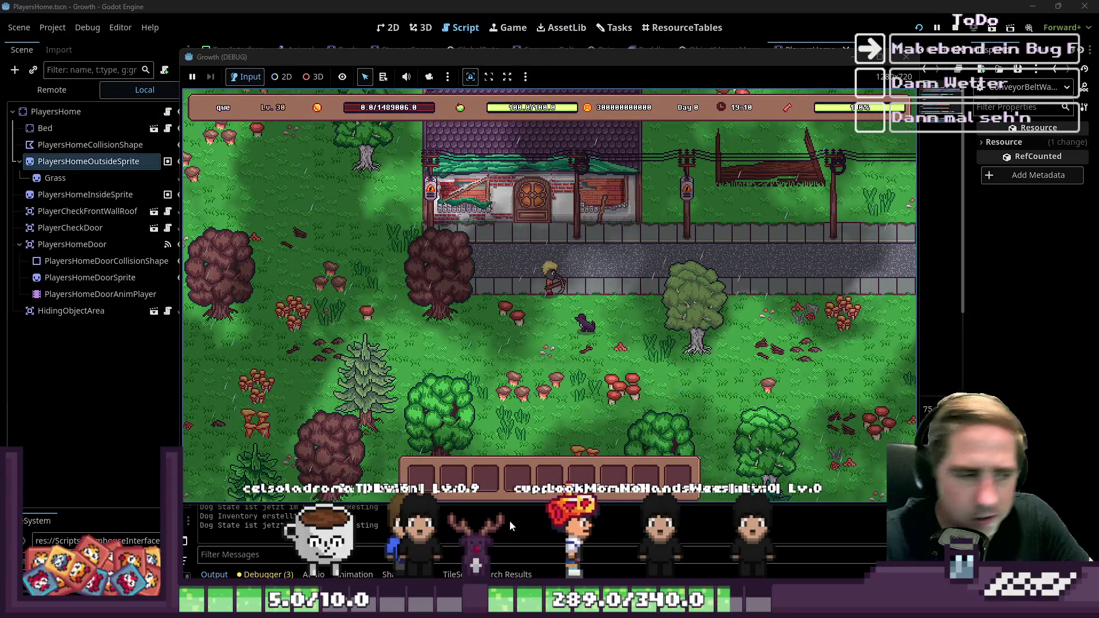
Rearrange the hotbar from the inventory, putting Carrot Juice in the fourth slot, and select the conveyor belt
key("i")
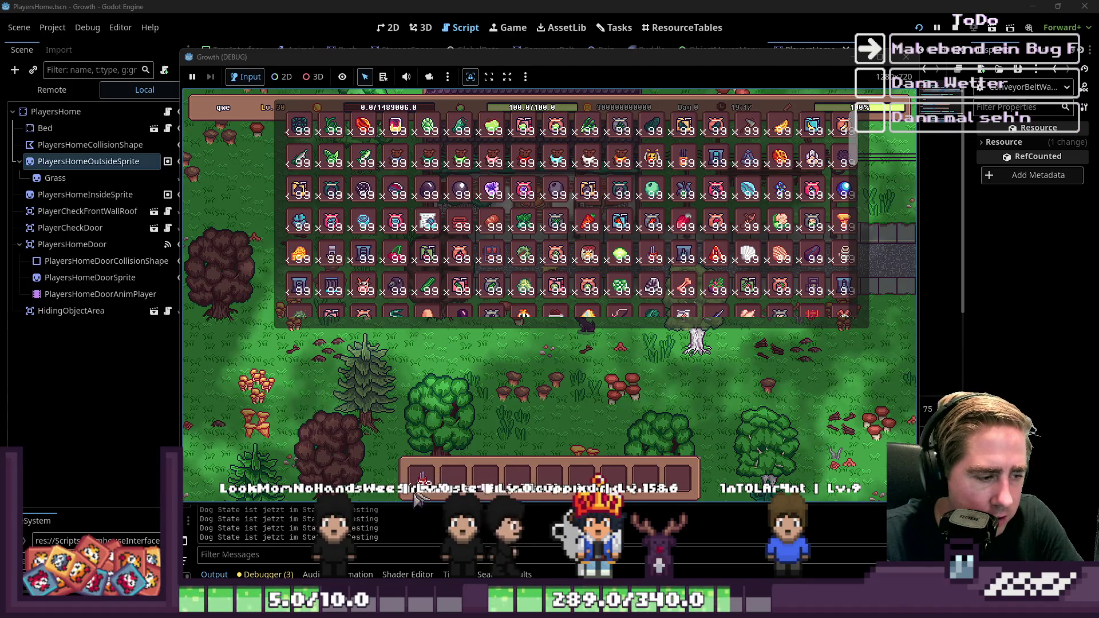
scroll(518, 314, "down", 1)
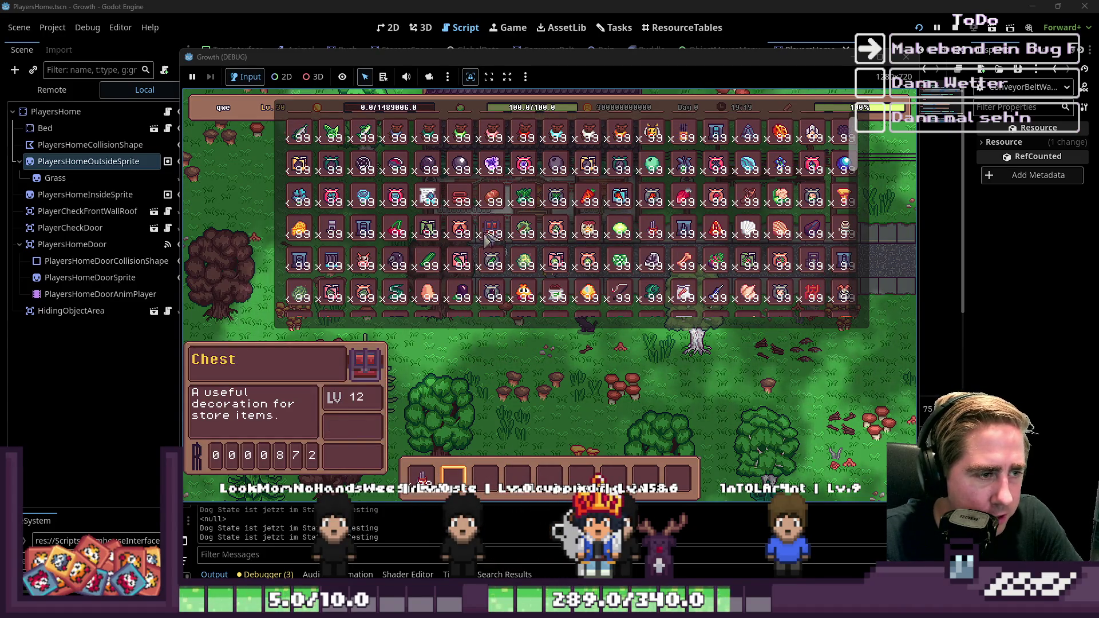
left_click_drag(456, 477, 487, 458)
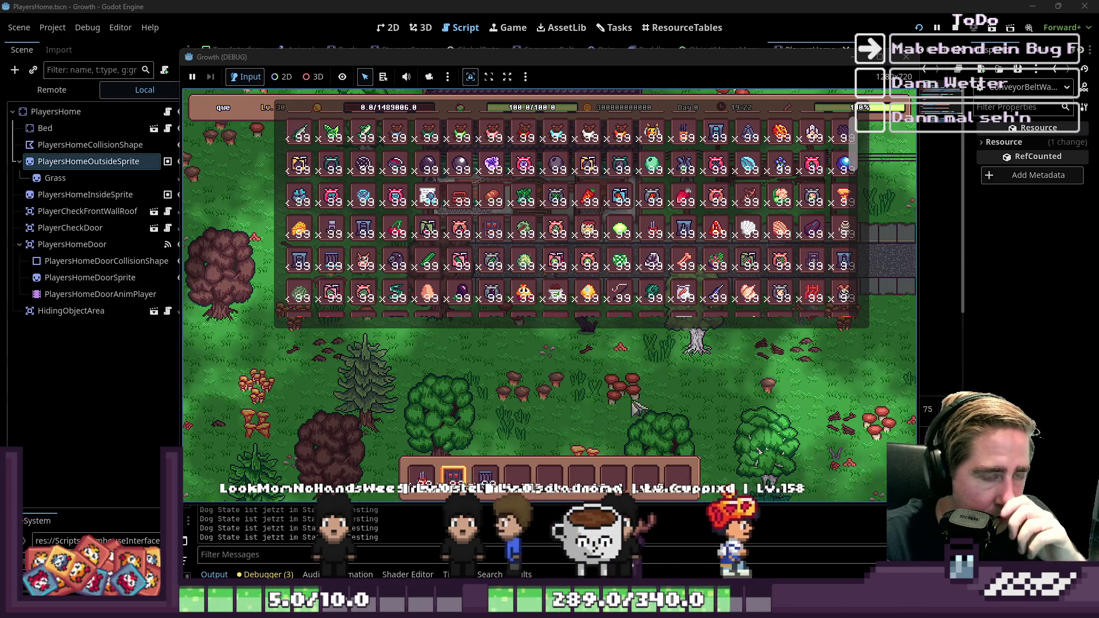
key("9")
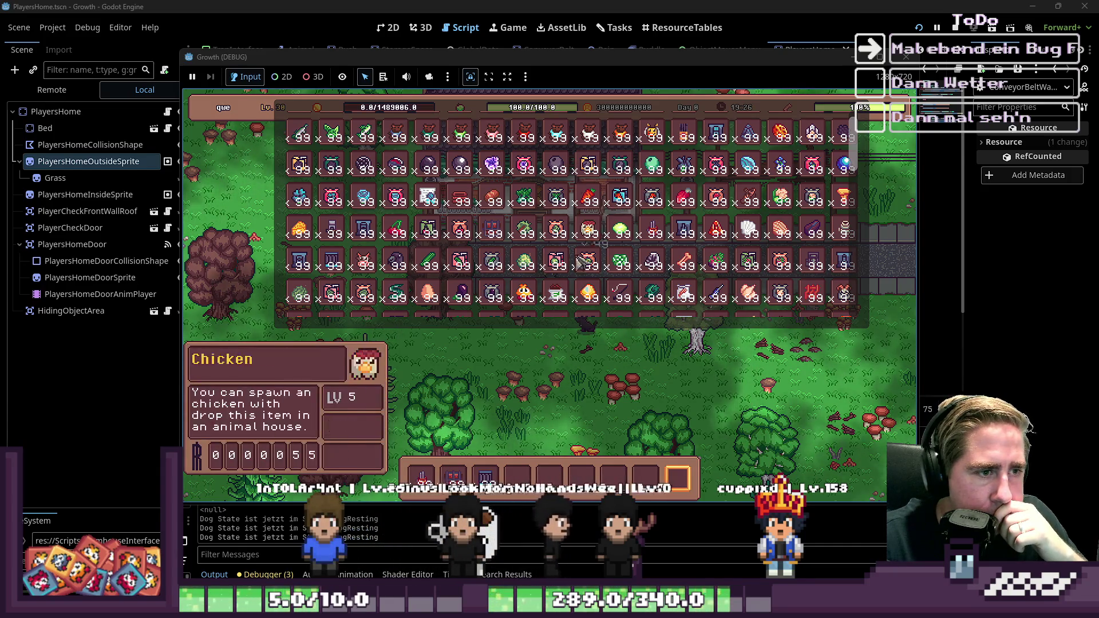
left_click_drag(621, 197, 518, 477)
key("i")
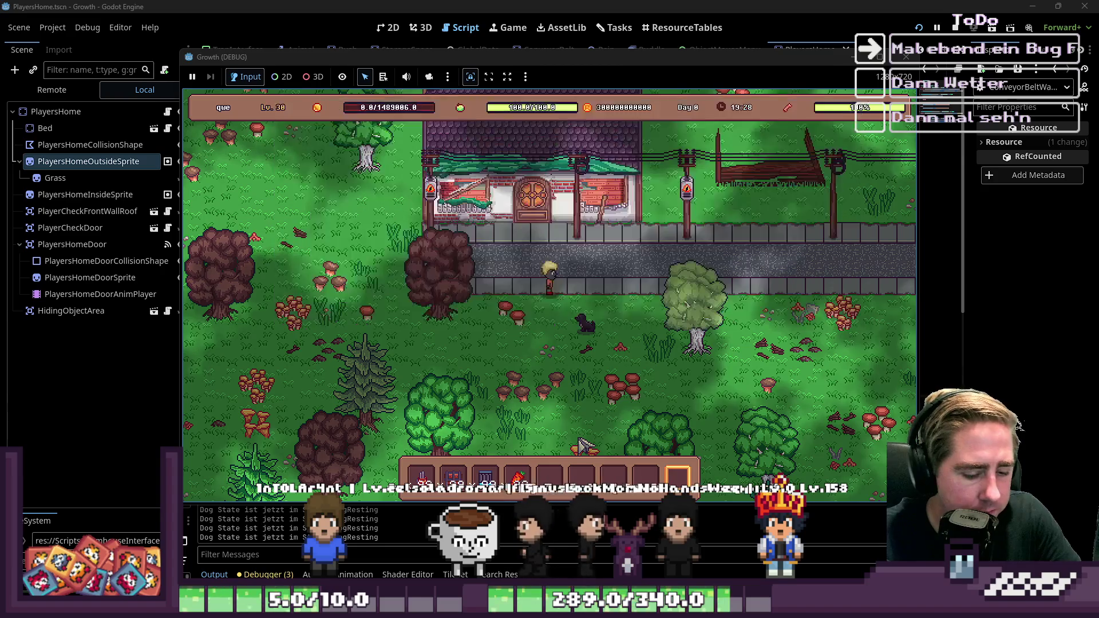
key("6")
key("3")
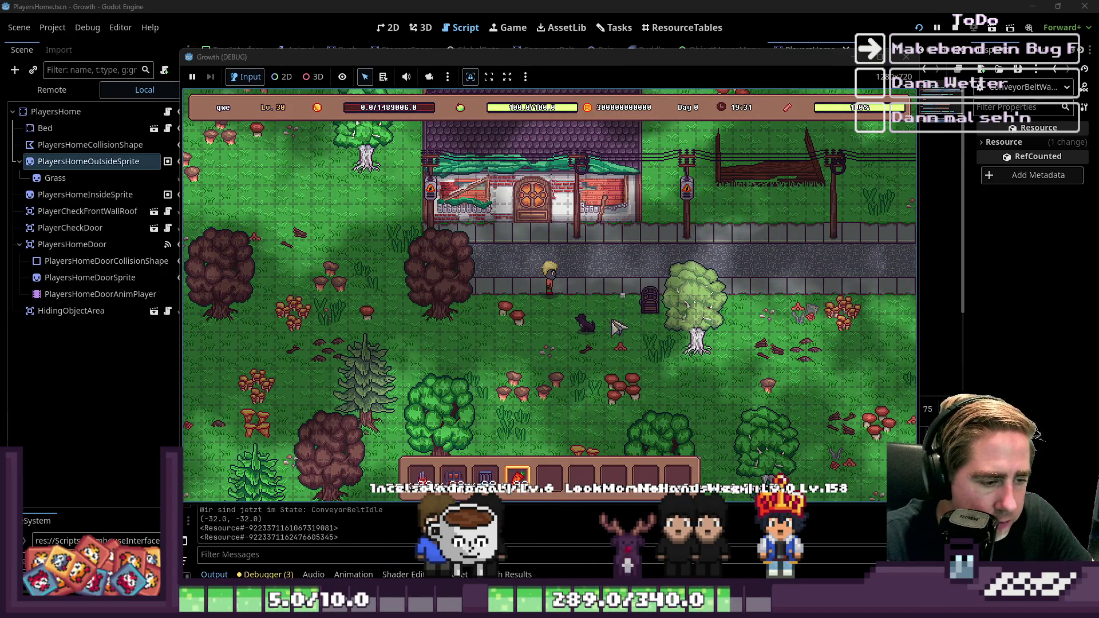
Switch through hotbar items and use the machine to start processing a carrot
key("5")
key("1")
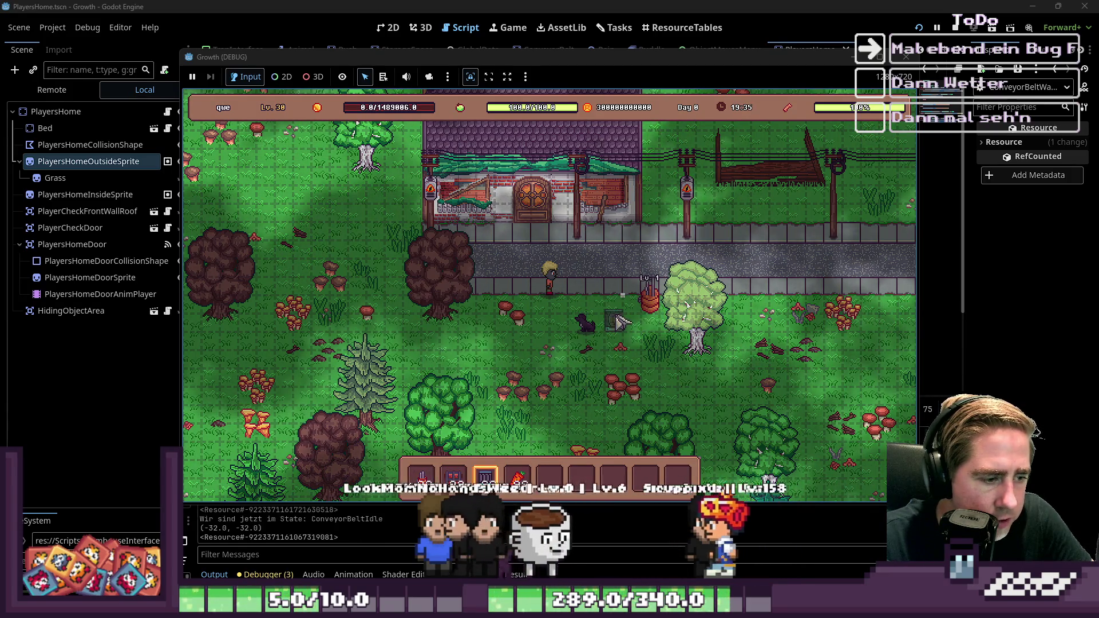
key("3")
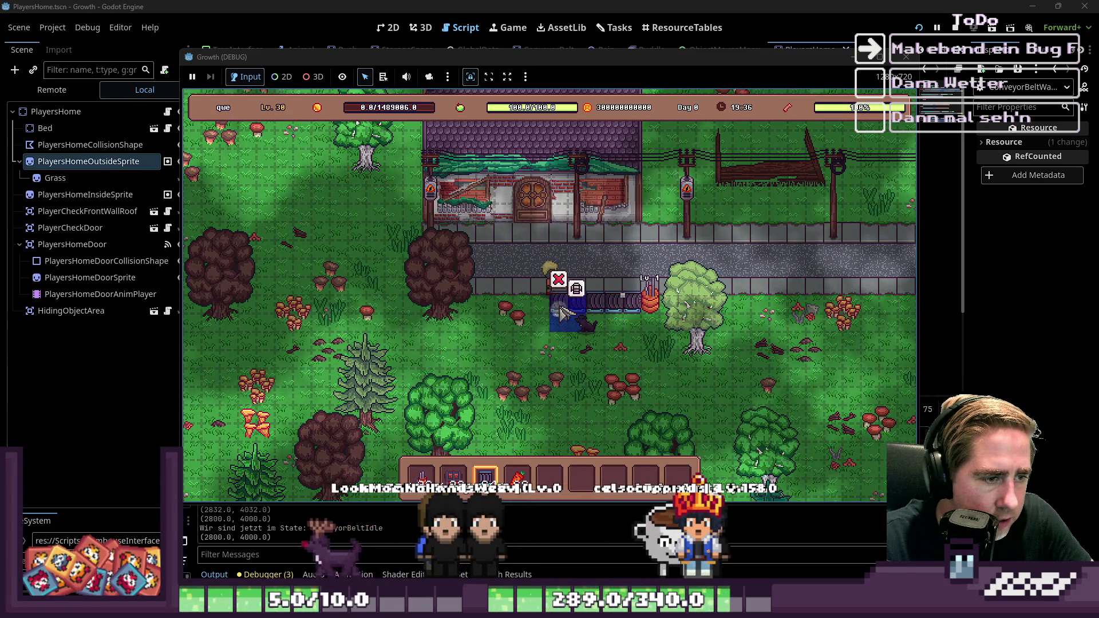
key("2")
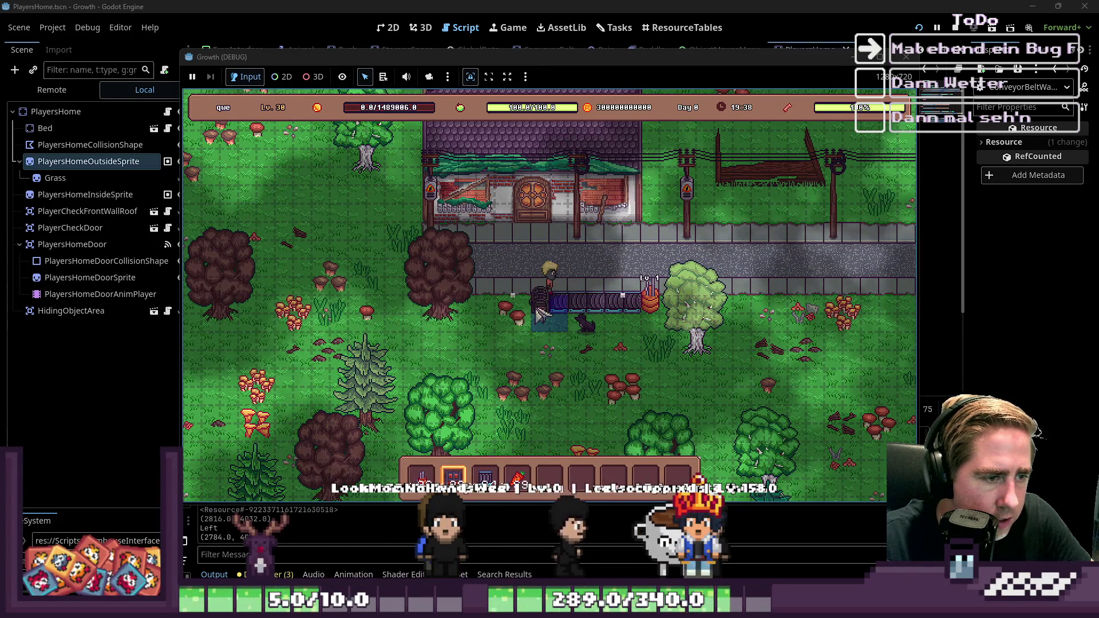
key("7")
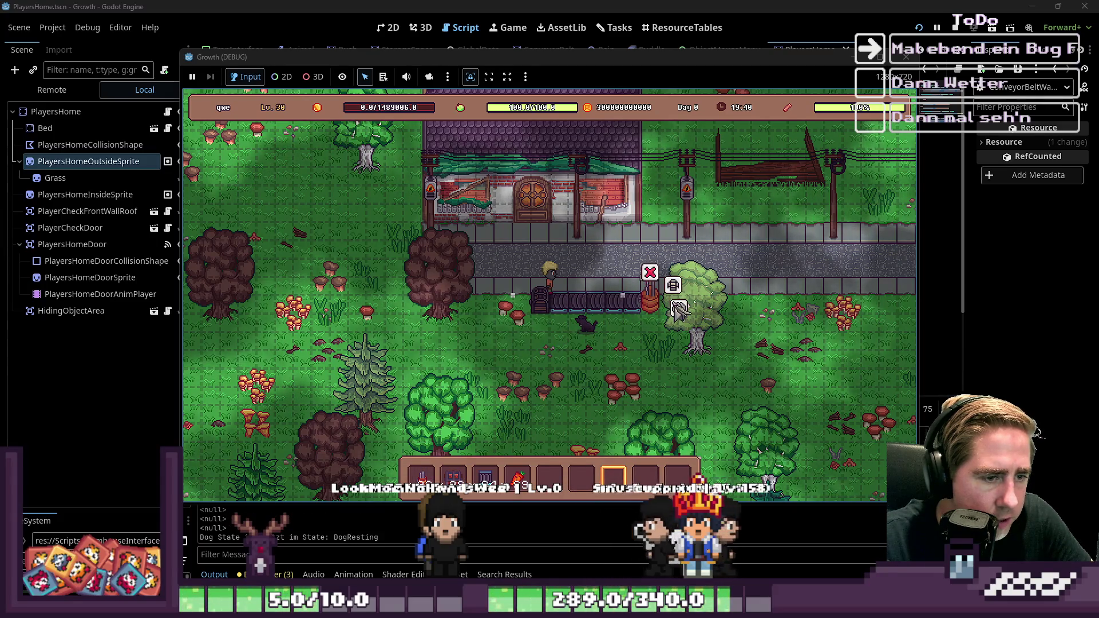
left_click(675, 304)
key("i")
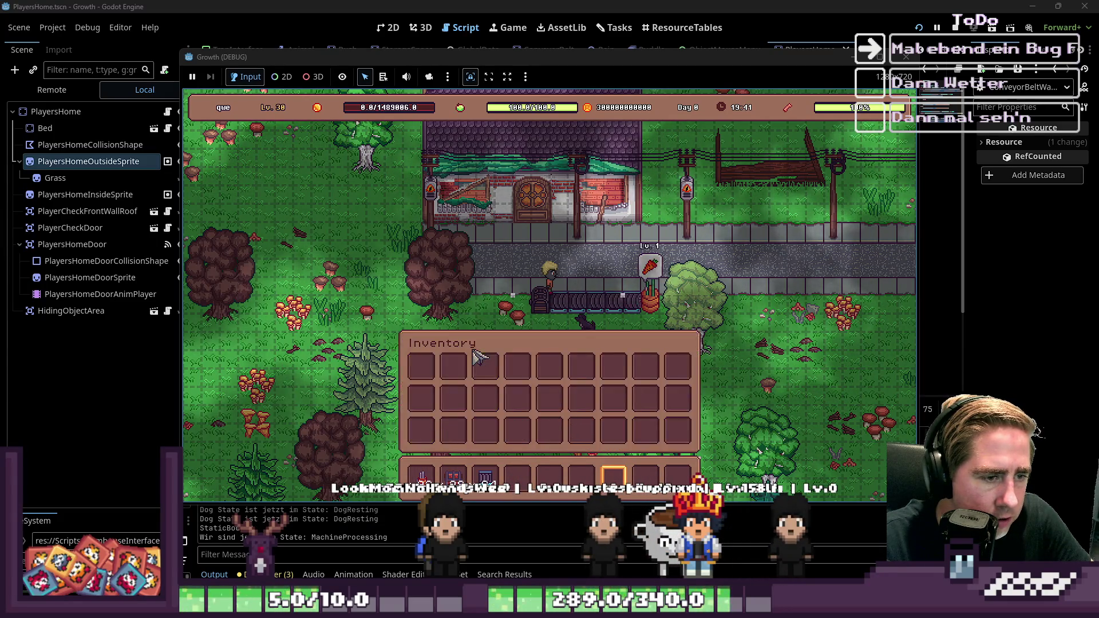
key("i")
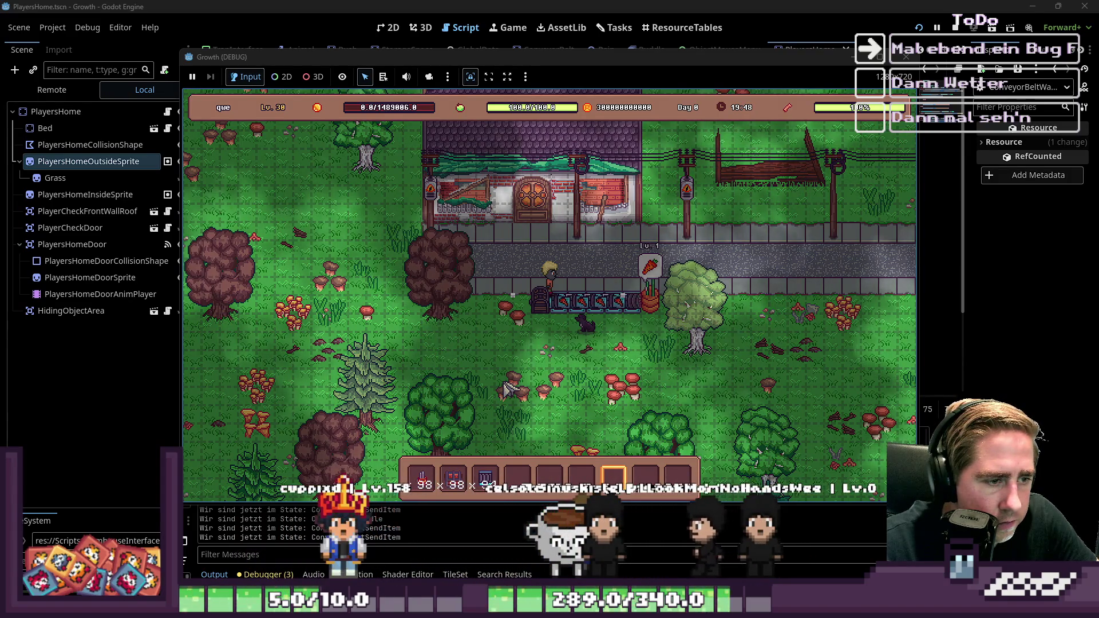
Walk the player around the path while the belt carries the item, then stop the game
key("d")
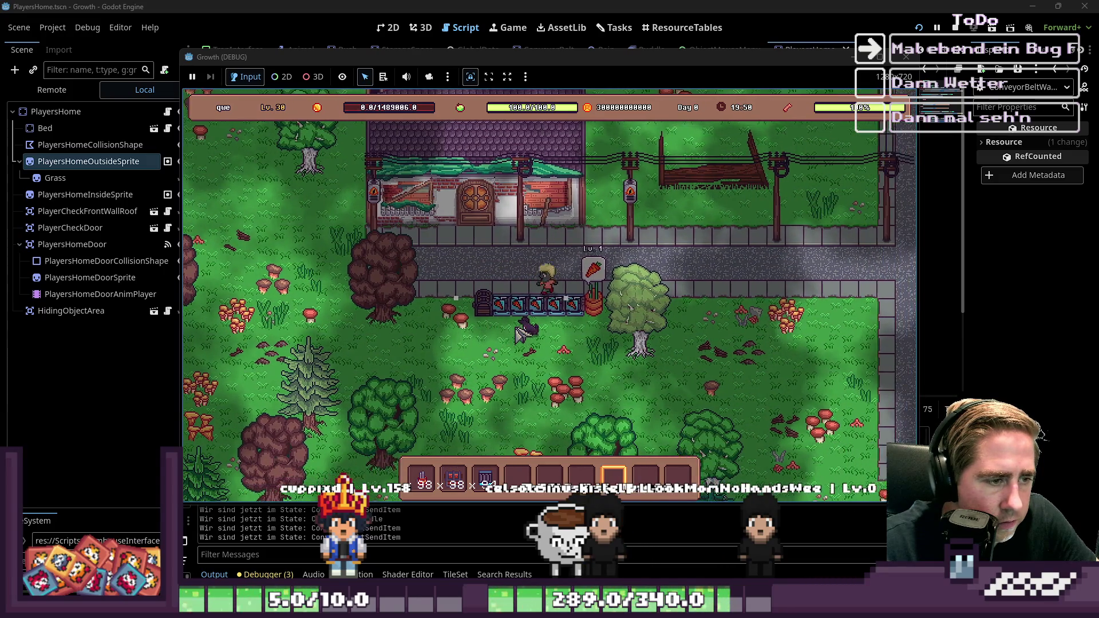
key("a")
key("s")
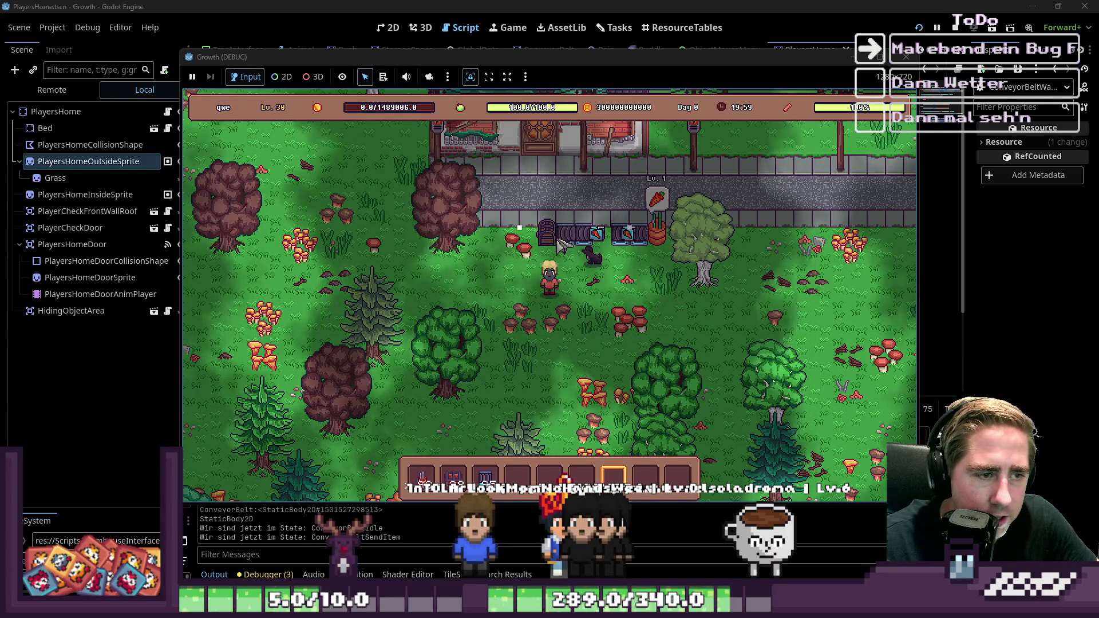
left_click(906, 57)
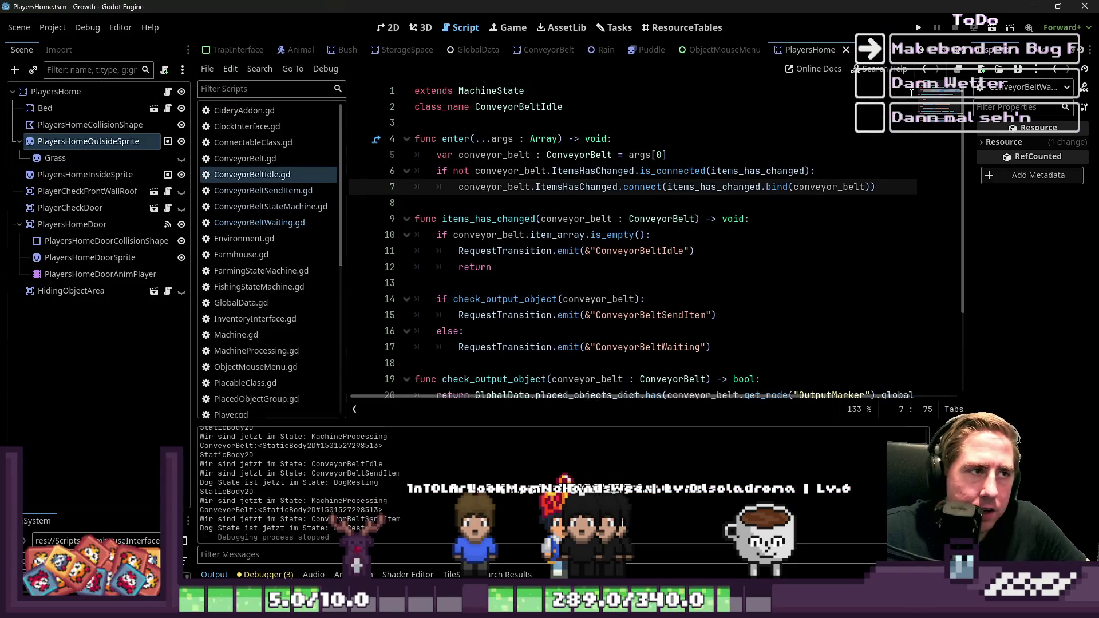
Review ConveyorBeltIdle.gd, then switch to ConveyorBelt.gd and scroll to create_item_for_animation
scroll(583, 143, "down", 2)
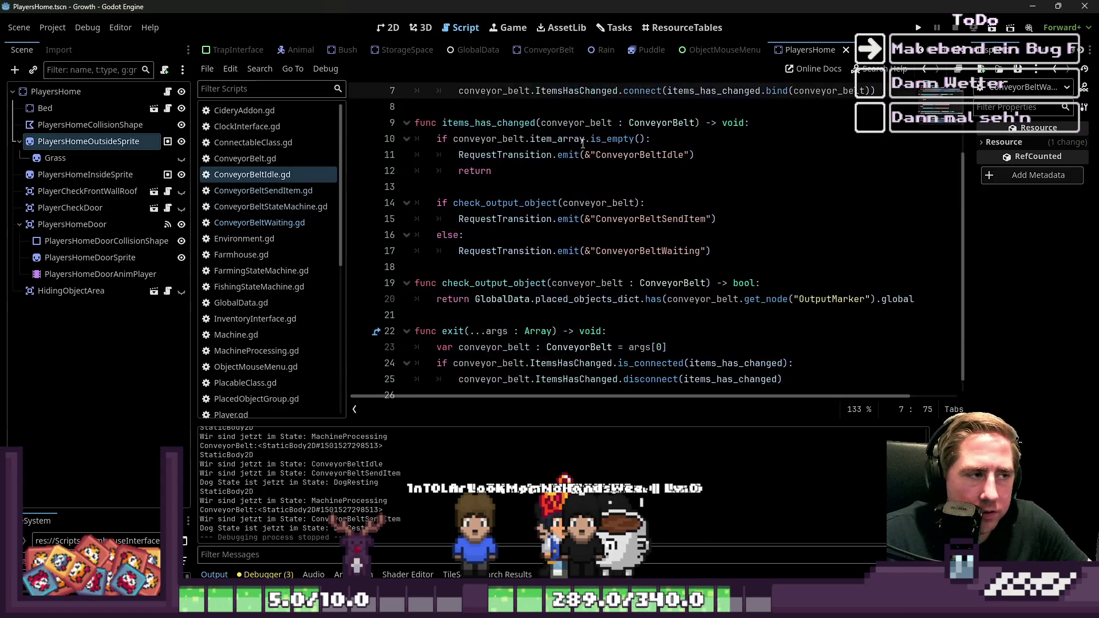
scroll(583, 146, "up", 1)
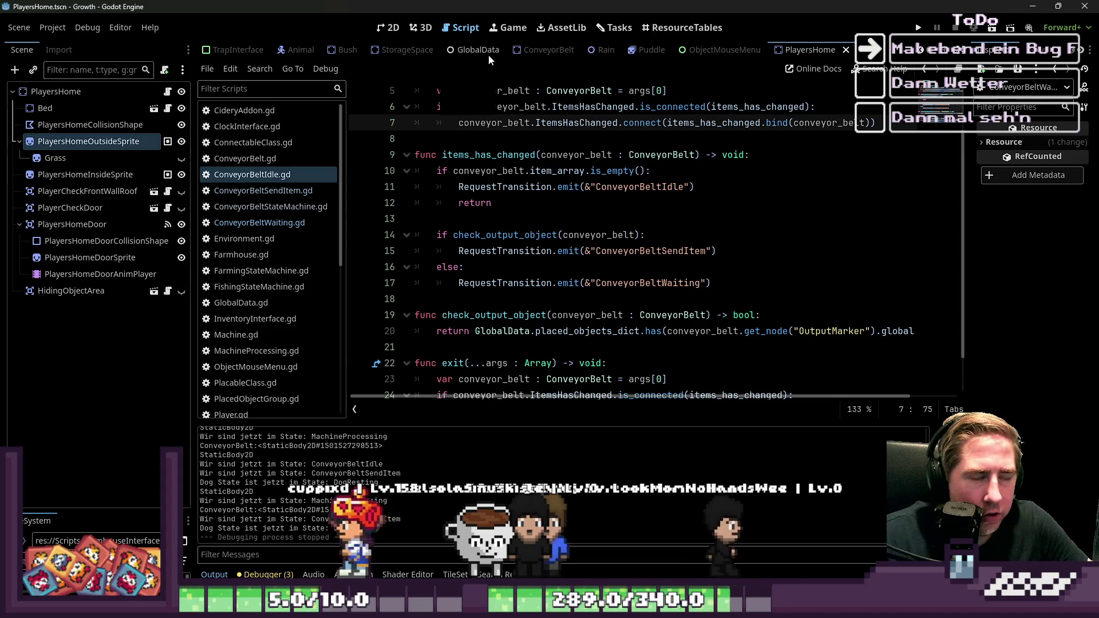
scroll(423, 236, "down", 1)
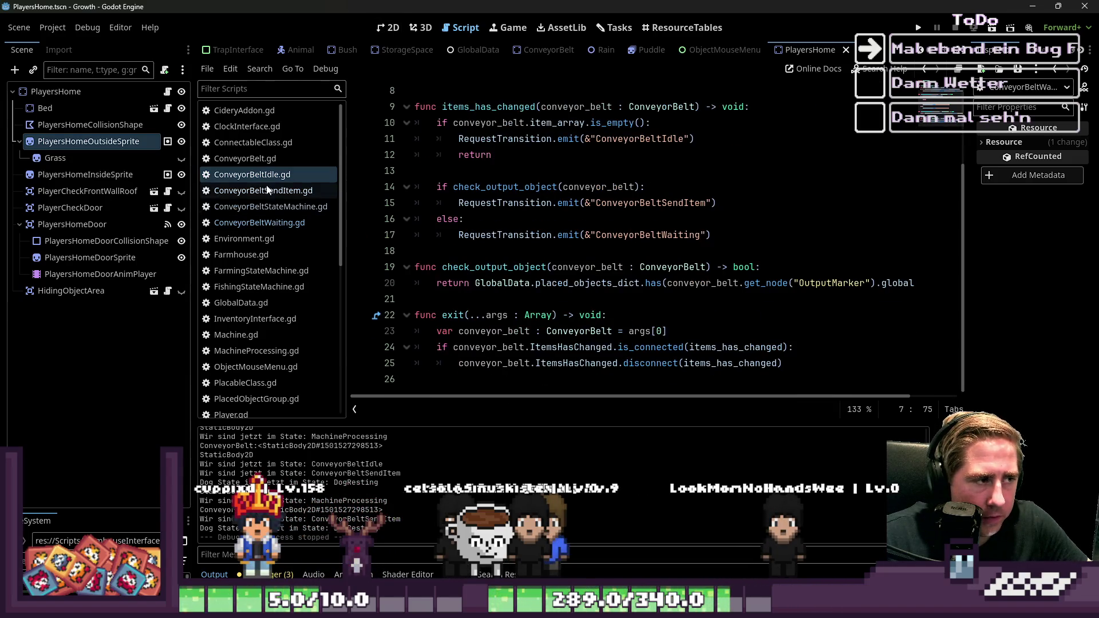
left_click(245, 158)
scroll(585, 229, "down", 2)
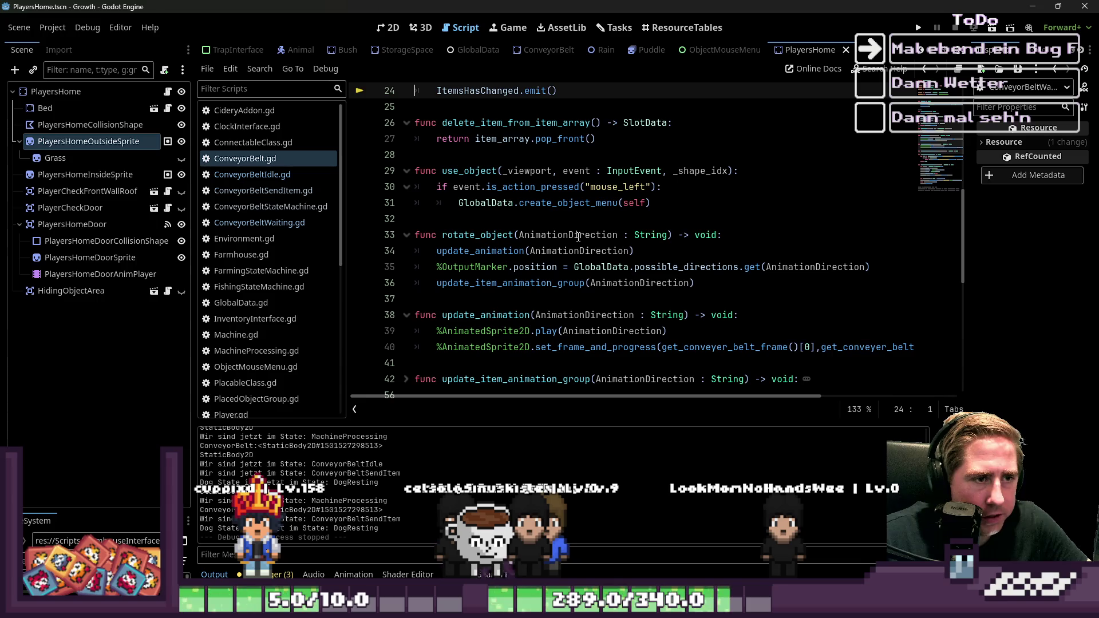
scroll(578, 236, "down", 6)
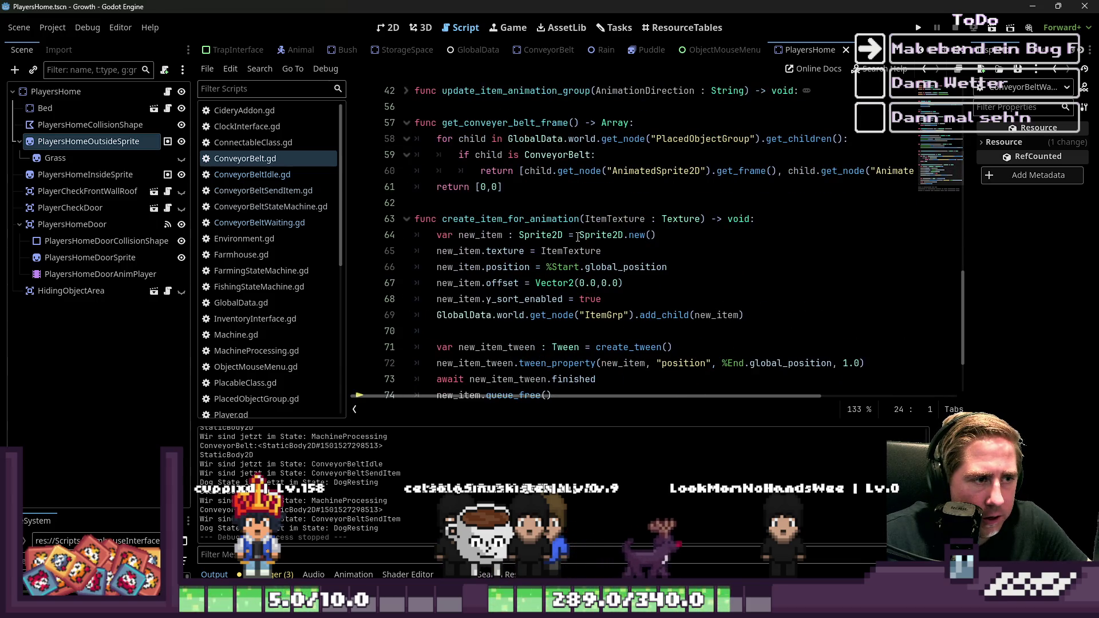
scroll(578, 236, "down", 2)
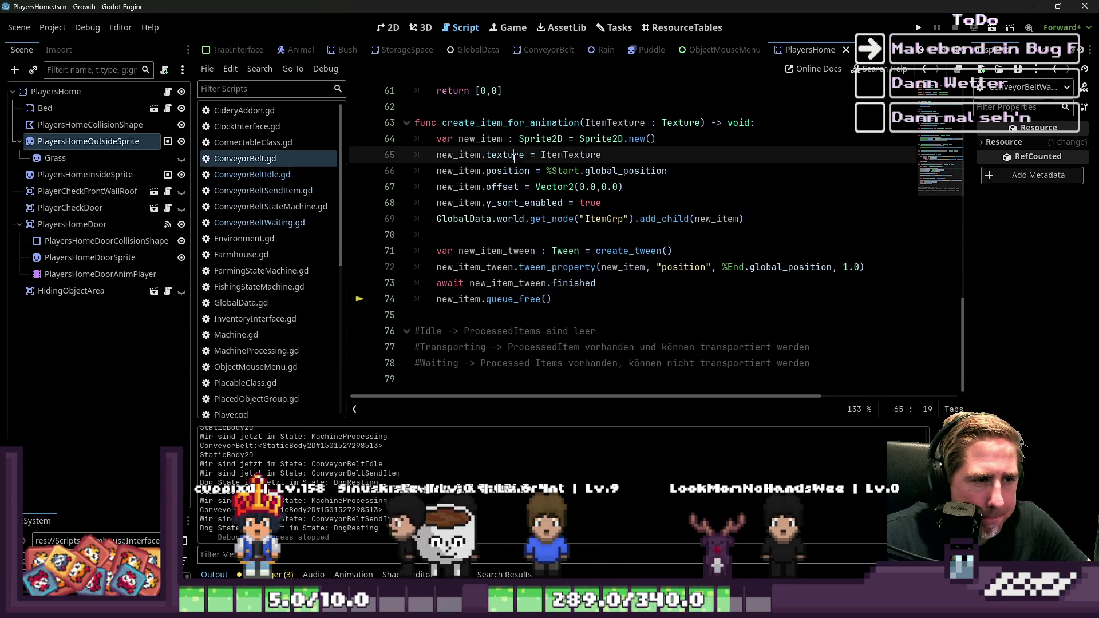
Select and examine the ItemGrp add_child, tween and queue_free code on lines 69–74
left_click(640, 219)
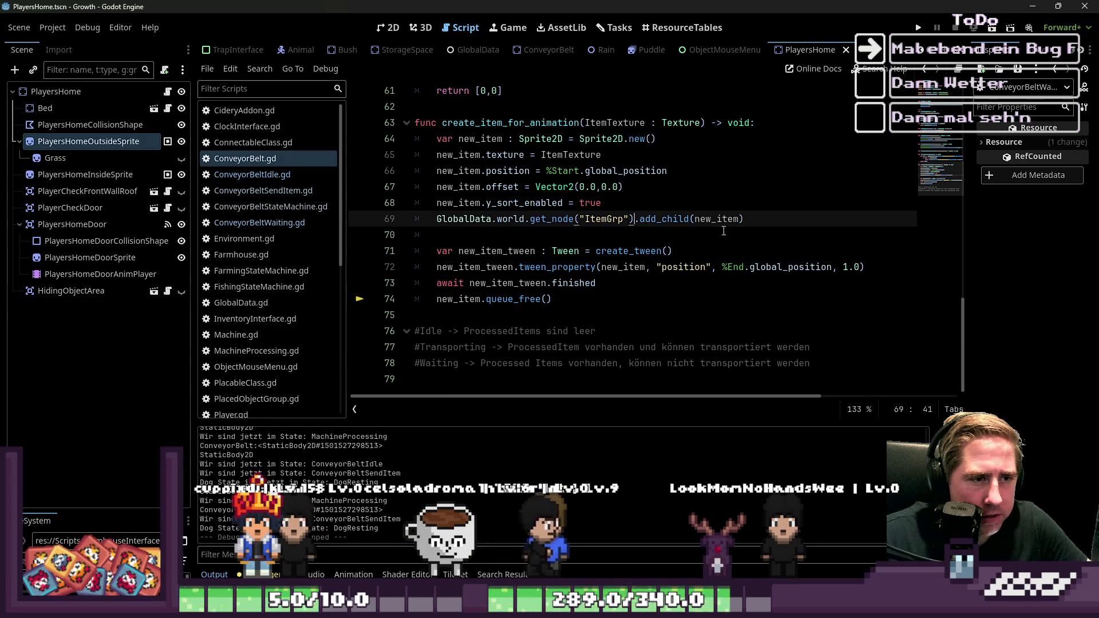
key("shift+Home")
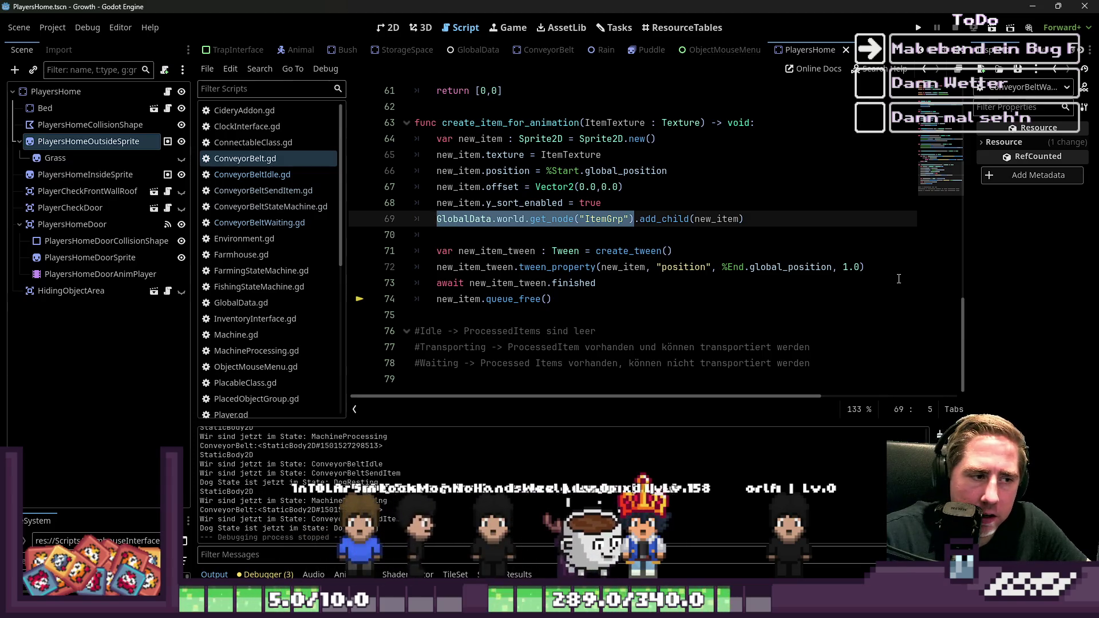
key("Down")
key("Down")
key("Down")
key("shift+Down")
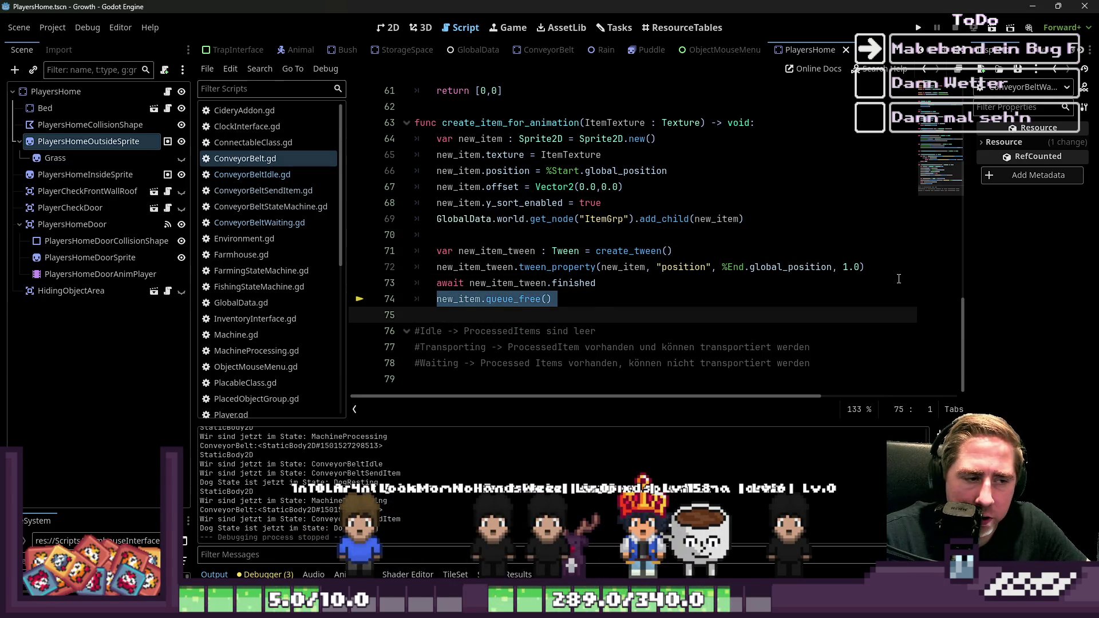
key("shift+Left")
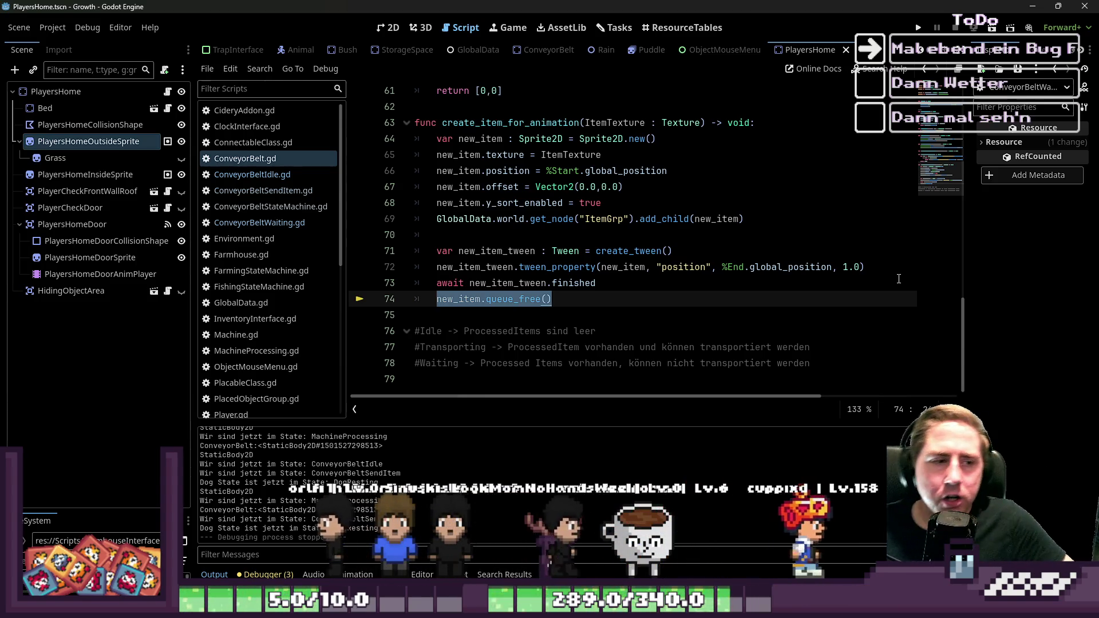
mouse_move(533, 299)
left_mouse_down()
mouse_move(515, 259)
mouse_move(511, 312)
left_mouse_up()
mouse_move(587, 302)
left_mouse_down()
mouse_move(412, 252)
mouse_move(410, 267)
mouse_move(402, 251)
left_mouse_up()
left_click(442, 237)
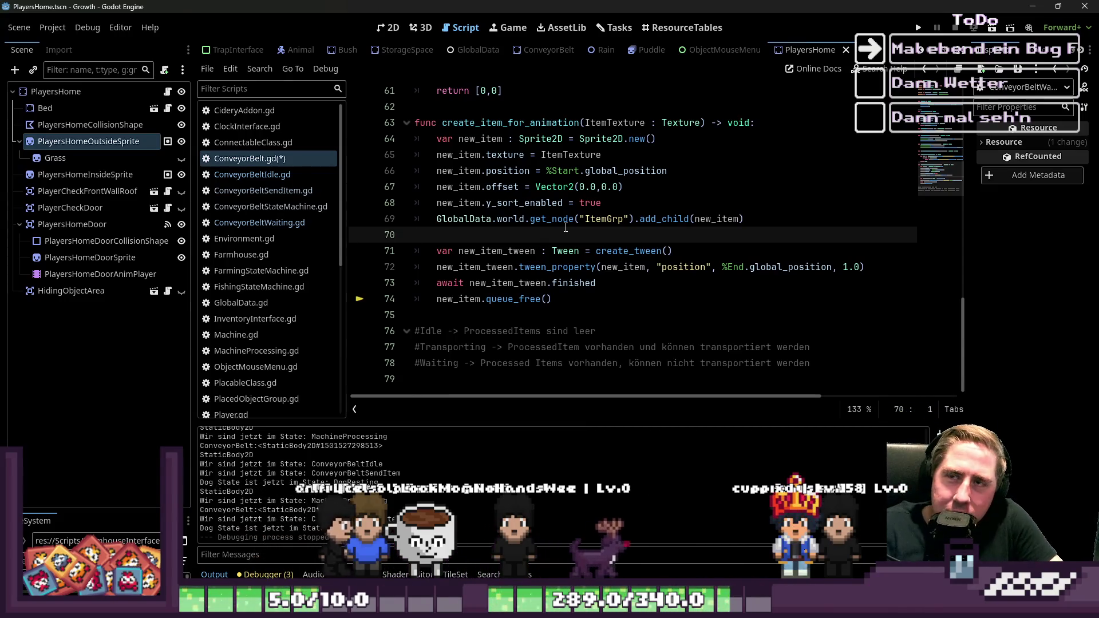
Show the PlayersHome.tscn scene in the 2D editor and scroll through the scene tabs
left_click(390, 29)
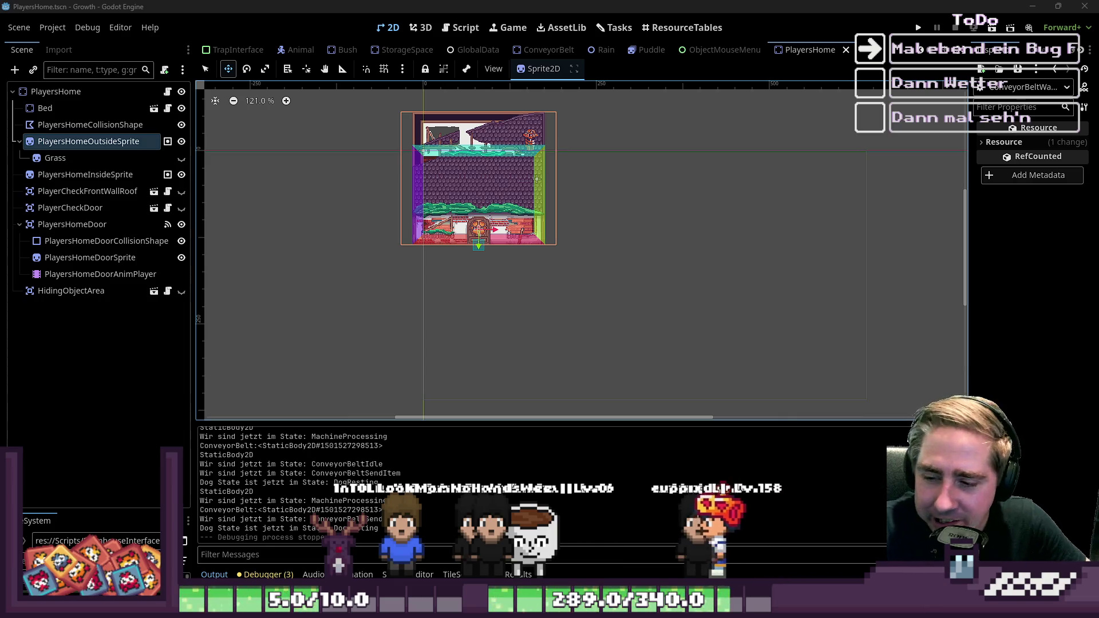
mouse_move(266, 52)
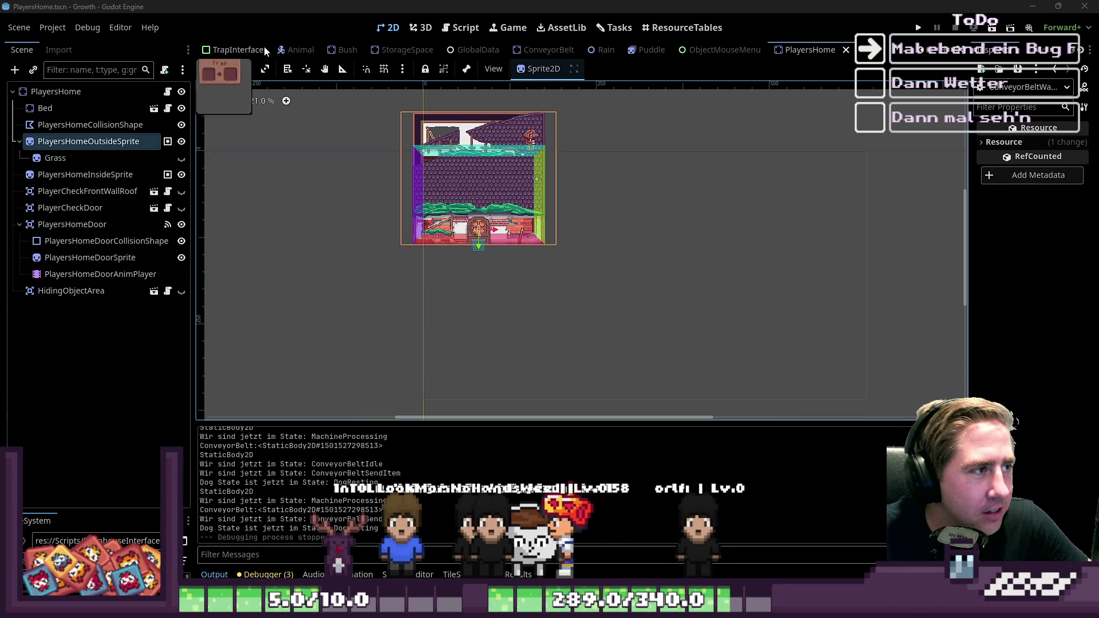
scroll(400, 56, "up", 7)
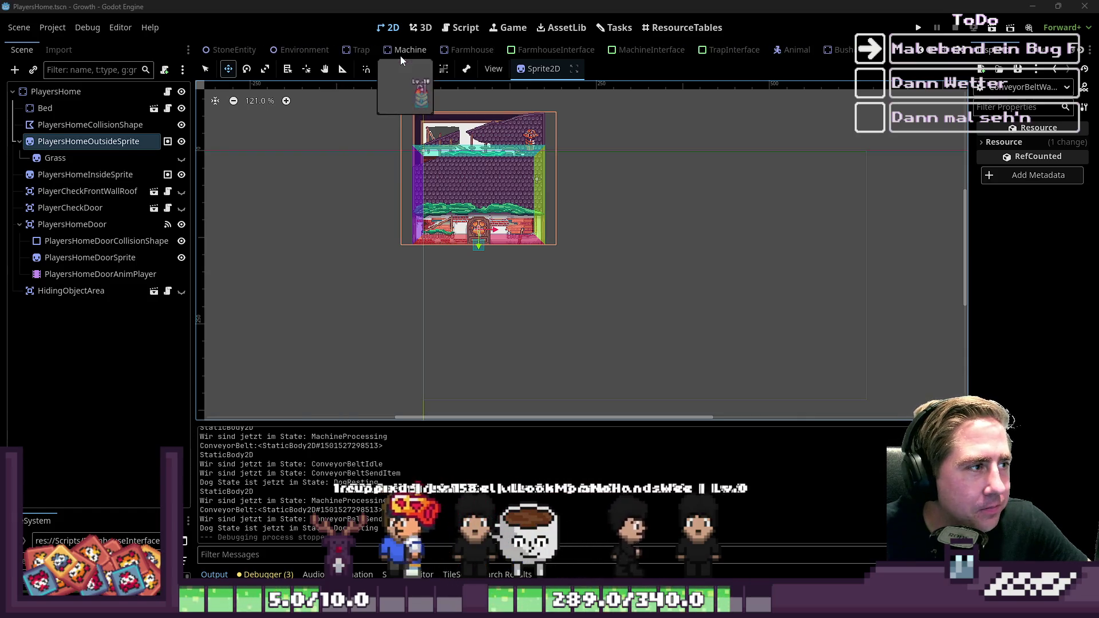
scroll(400, 56, "up", 7)
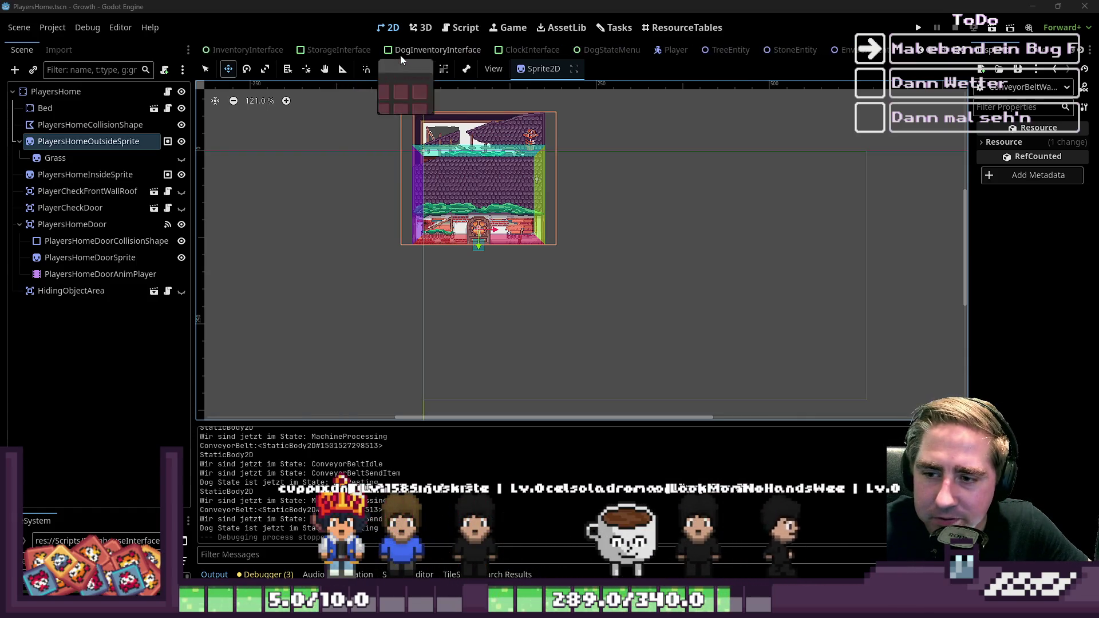
scroll(400, 56, "up", 2)
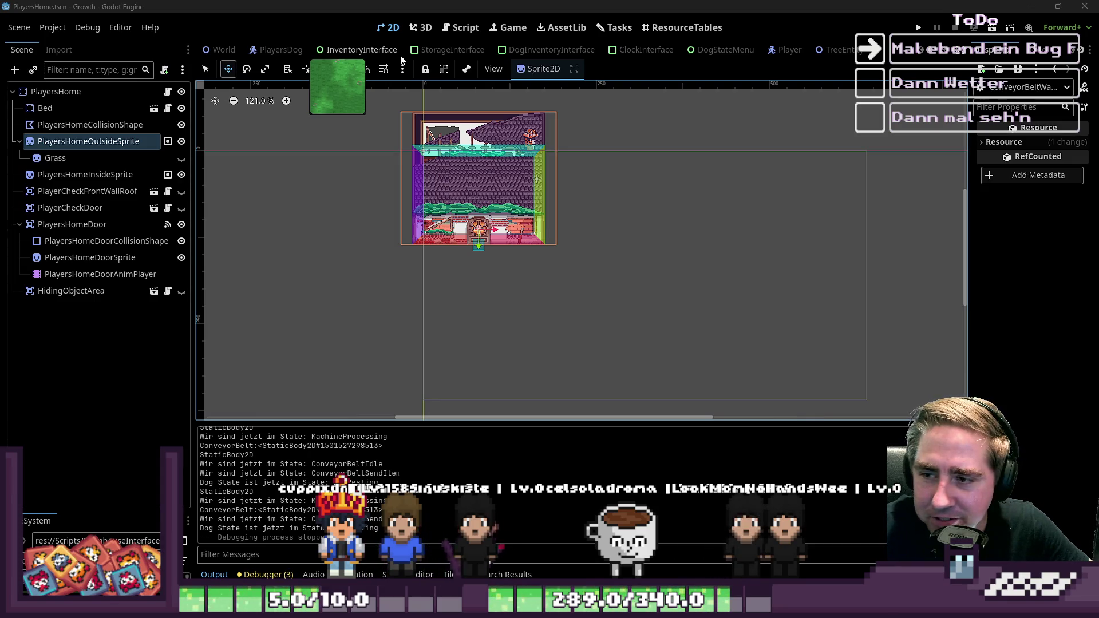
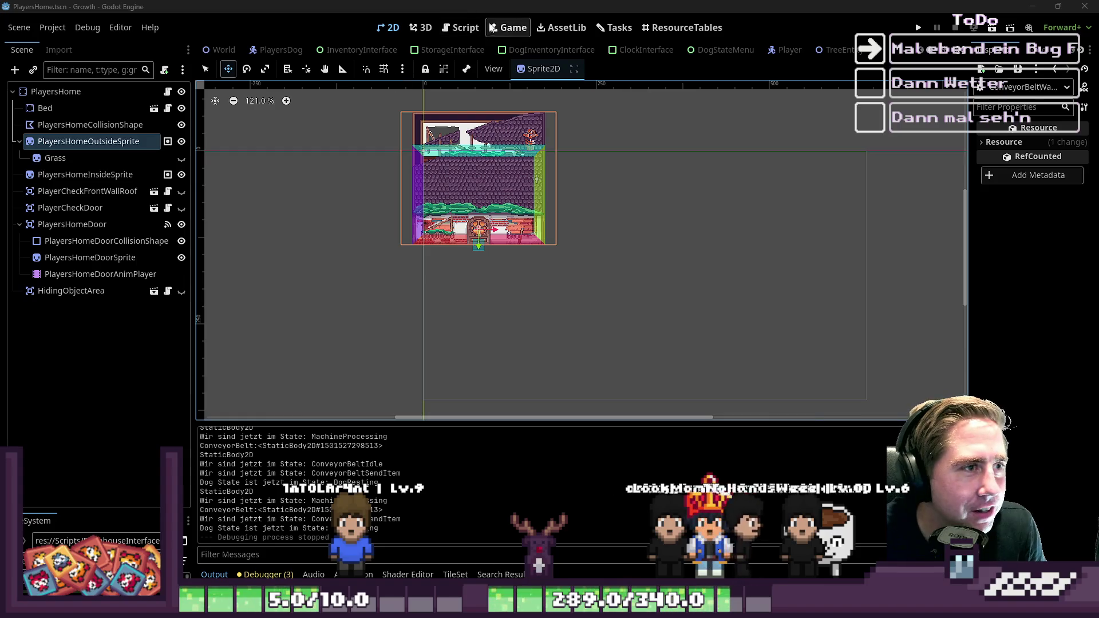
In ConveyorBelt.gd, change line 69 to get_node("ItemGrp") by removing the GlobalData.world. prefix
left_click(462, 28)
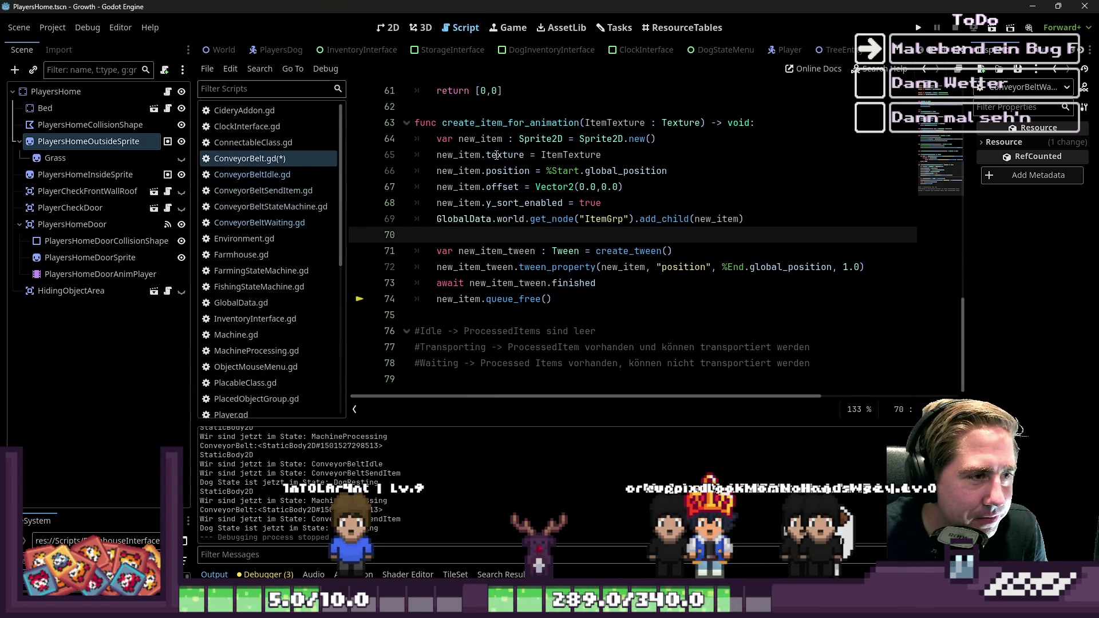
mouse_move(550, 299)
left_mouse_down()
mouse_move(401, 268)
mouse_move(375, 251)
left_mouse_up()
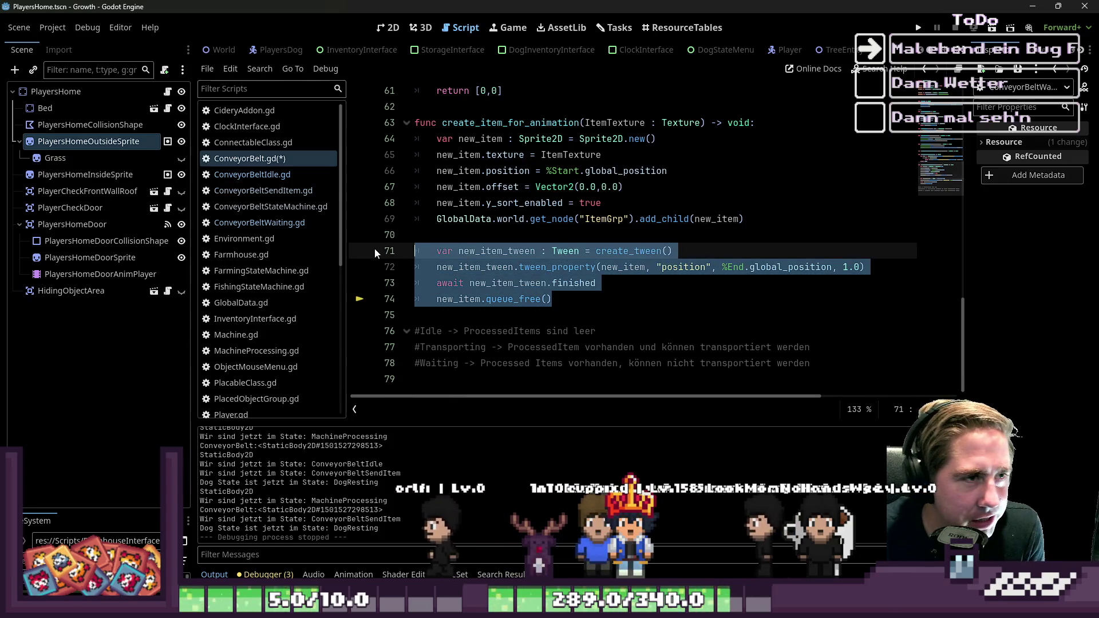
scroll(652, 57, "down", 7)
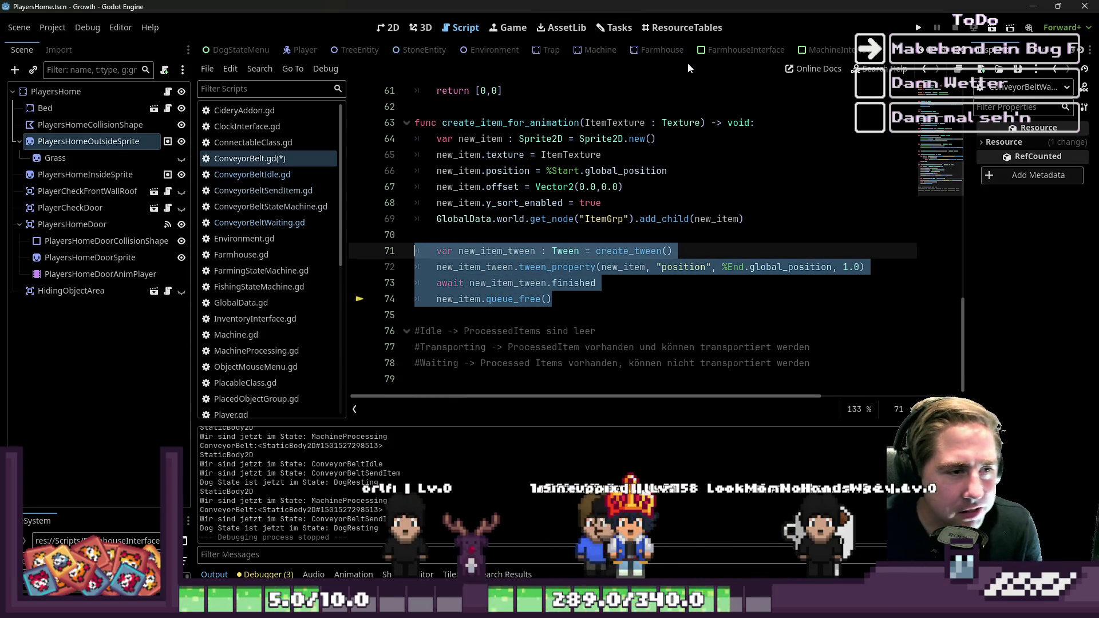
key("Up")
key("Up")
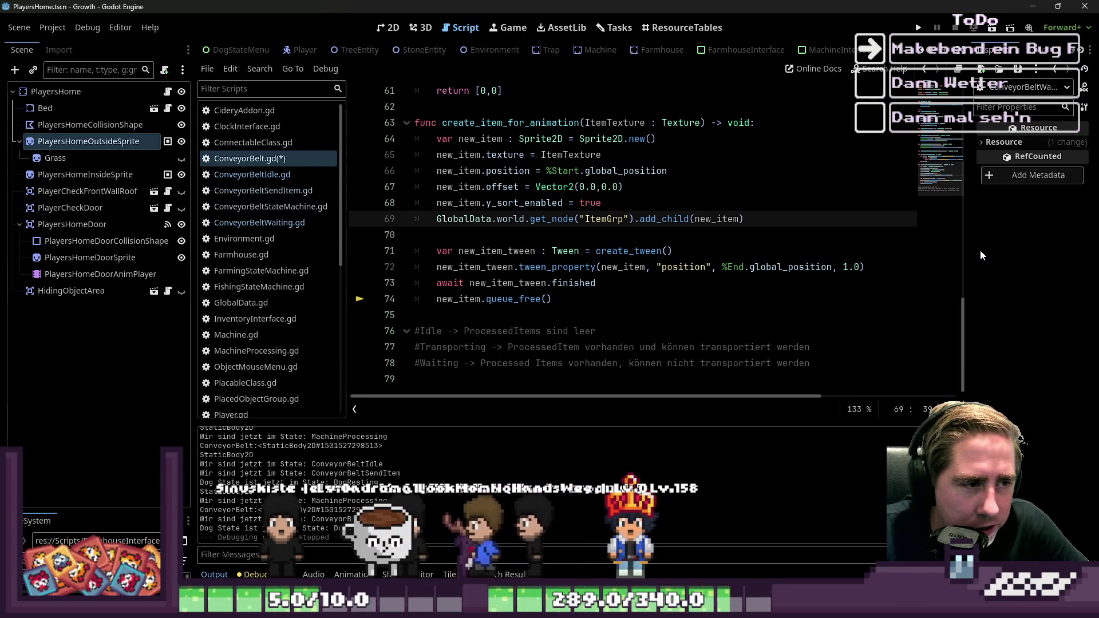
key("Up")
key("Down")
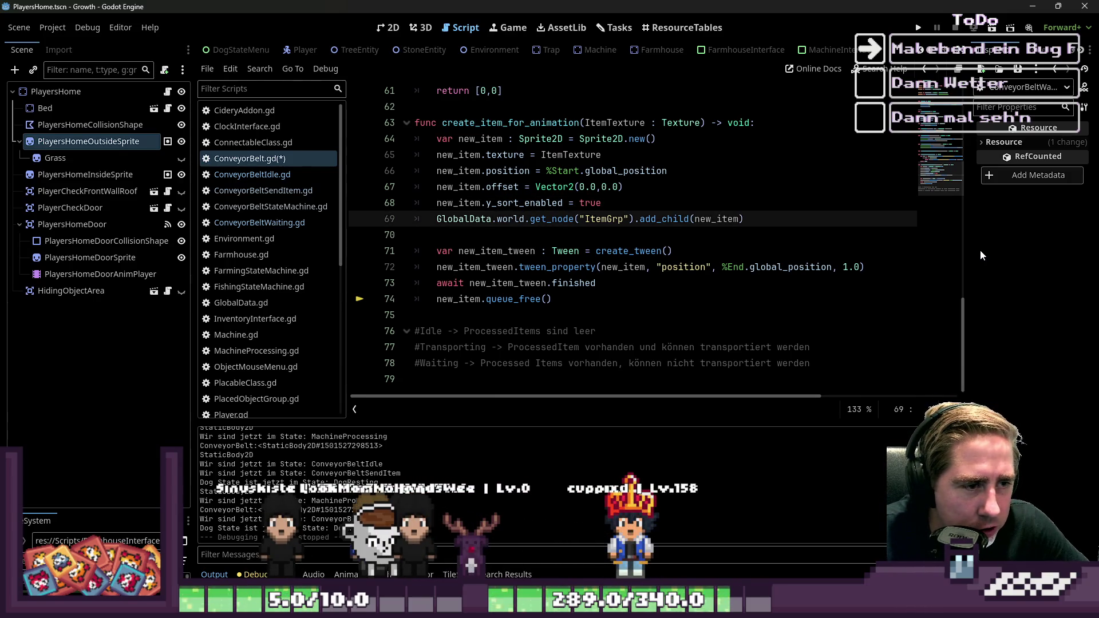
key("shift+Right")
key("shift+Right")
key("shift+Right")
key("shift+Left")
key("shift+Left")
key("shift+Left")
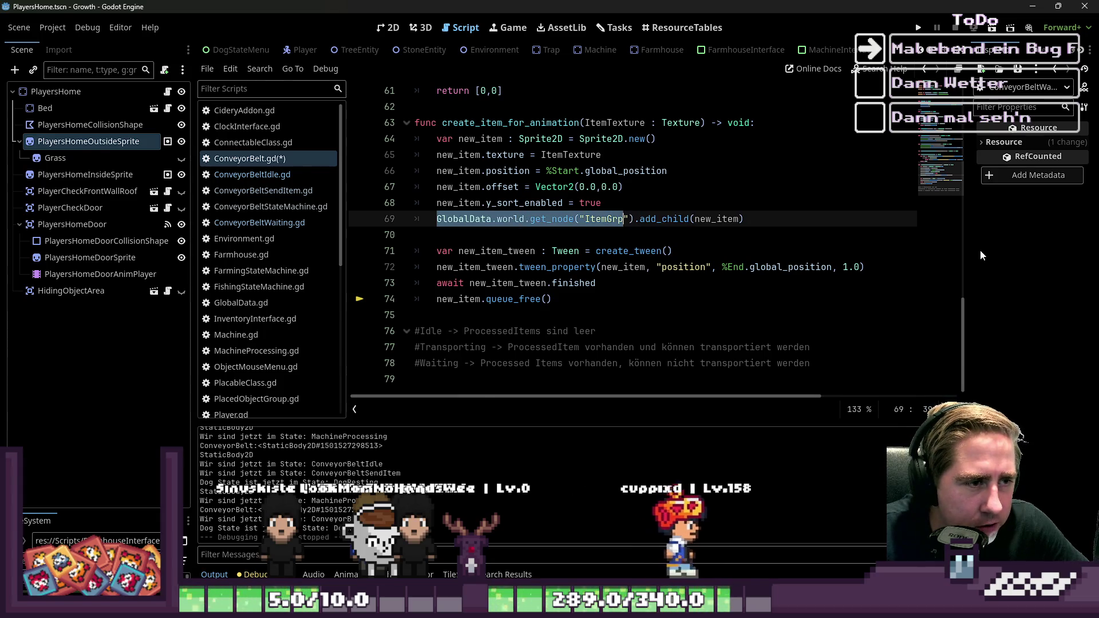
key("shift+Right")
key("shift+Right")
key("shift+Right")
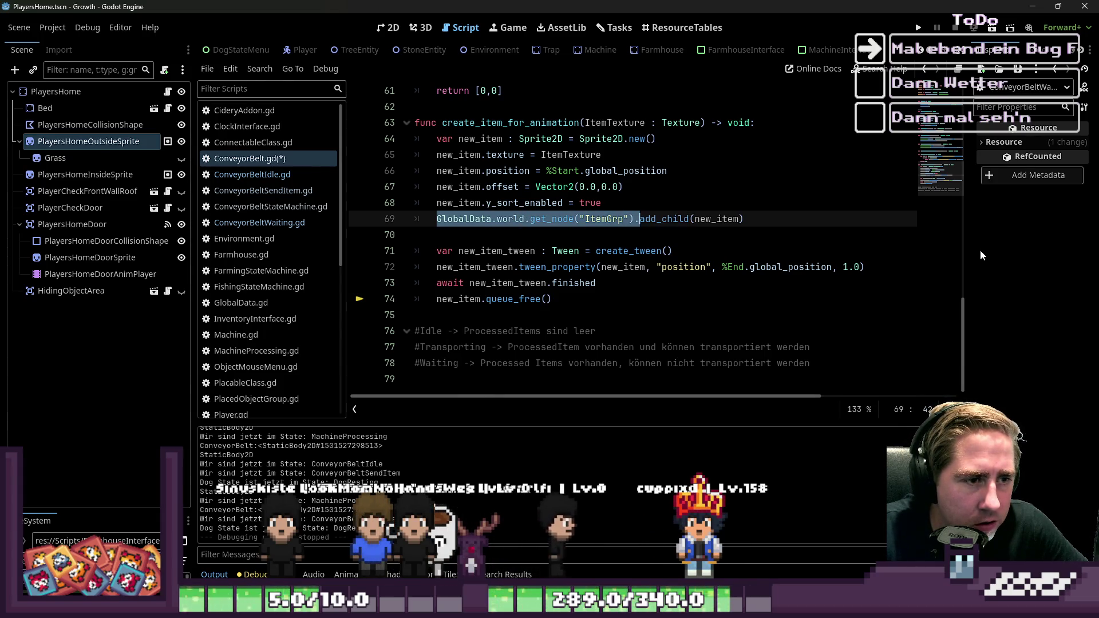
type("get")
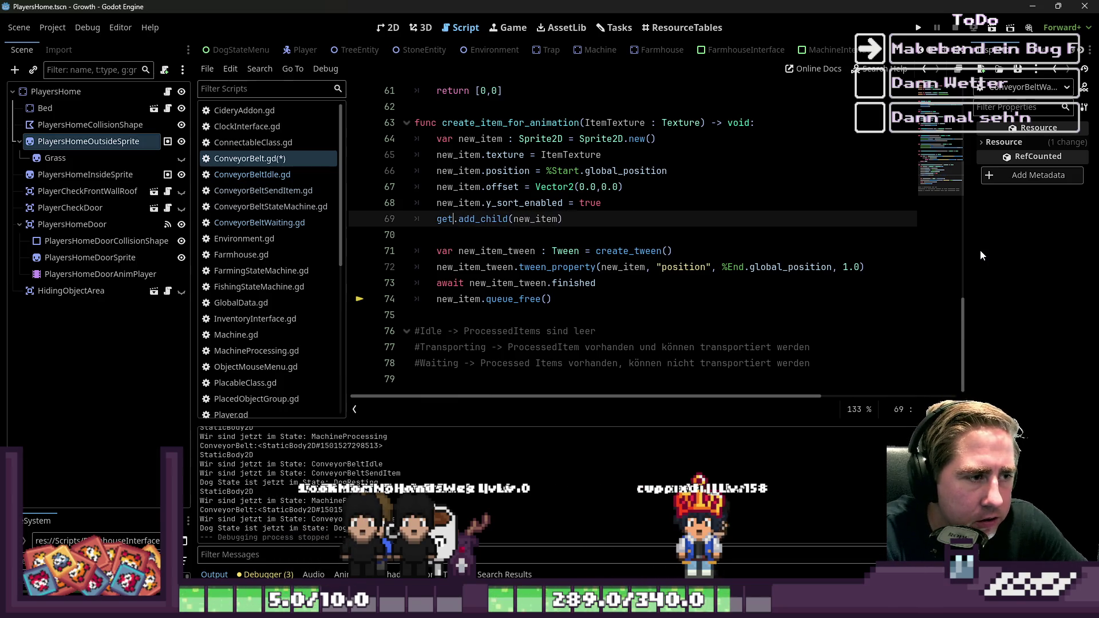
type("_n")
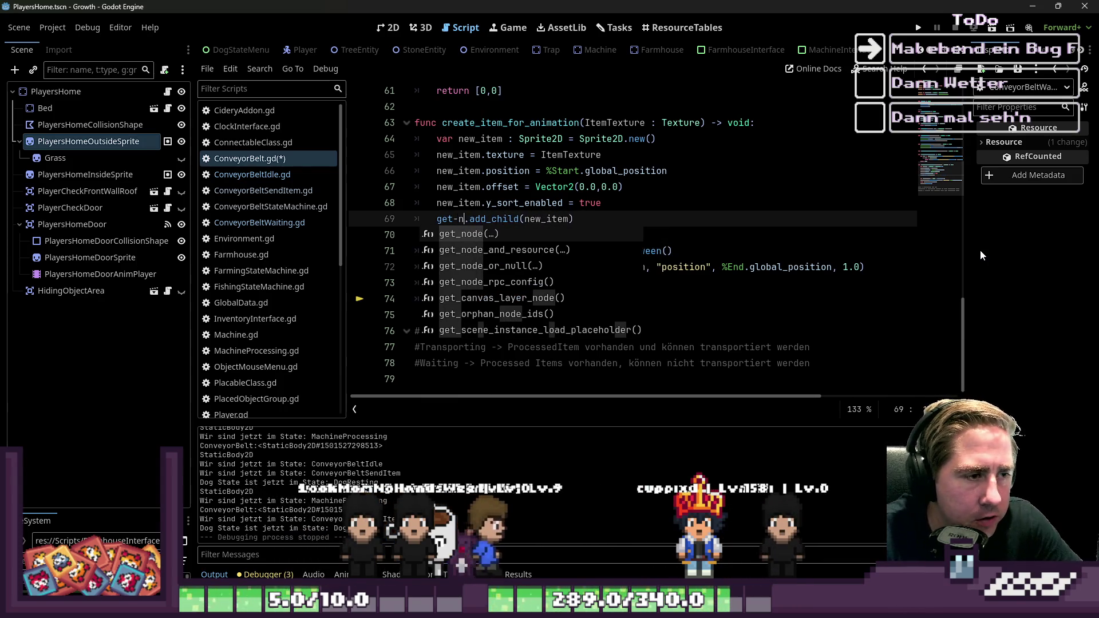
key("ctrl+z")
key("ctrl+z")
key("shift+Right")
key("shift+Right")
key("BackSpace")
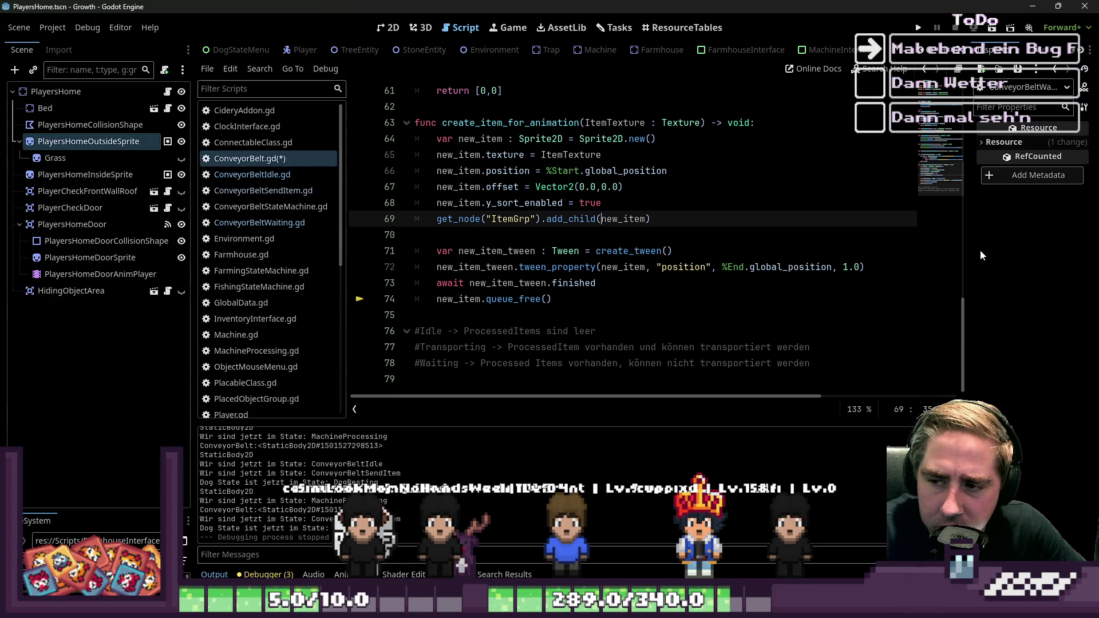
Go to the %Start global_position reference on line 66 of the tween setup
key("Up")
key("Up")
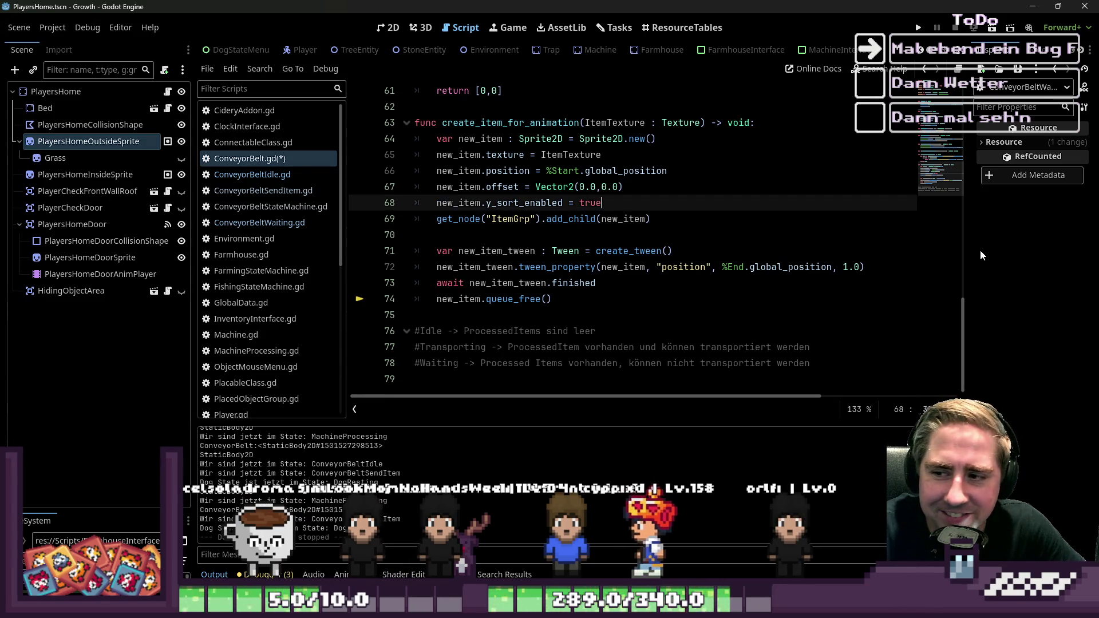
key("Up")
key("Up")
key("Up")
key("Down")
key("Down")
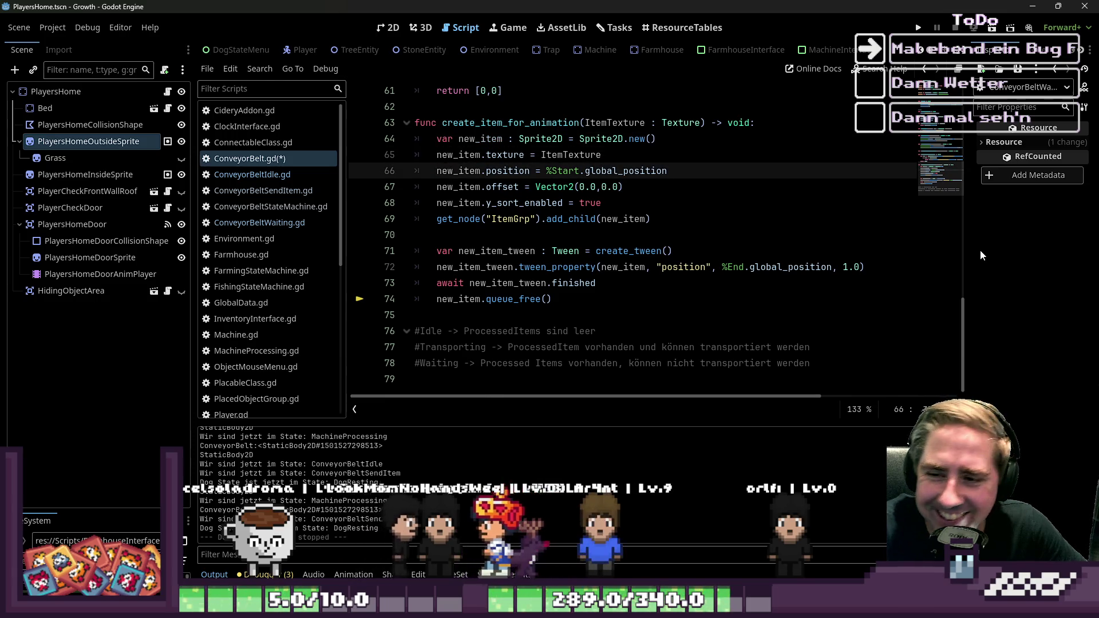
key("Up")
key("Up")
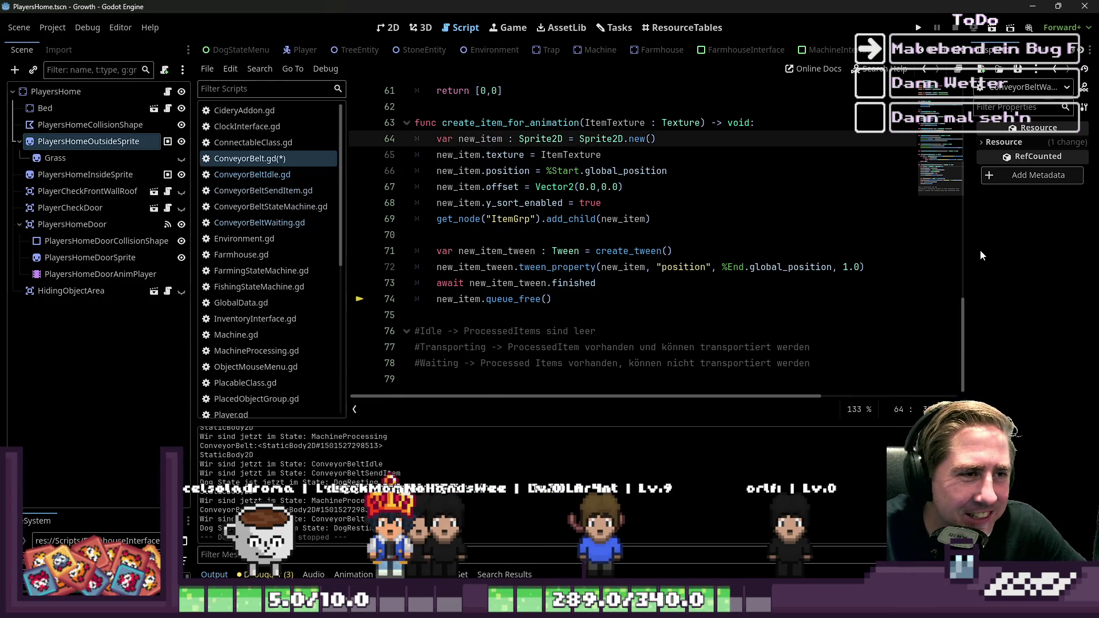
key("Down")
key("Down")
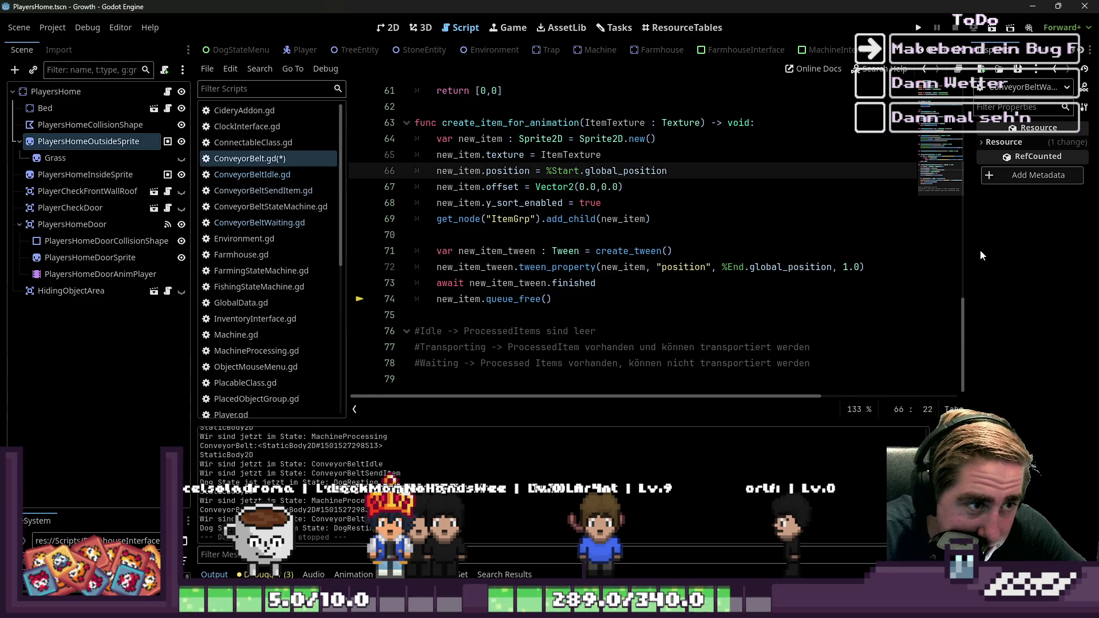
key("ctrl+Right")
key("ctrl+Right")
key("ctrl+Right")
key("ctrl+shift+Right")
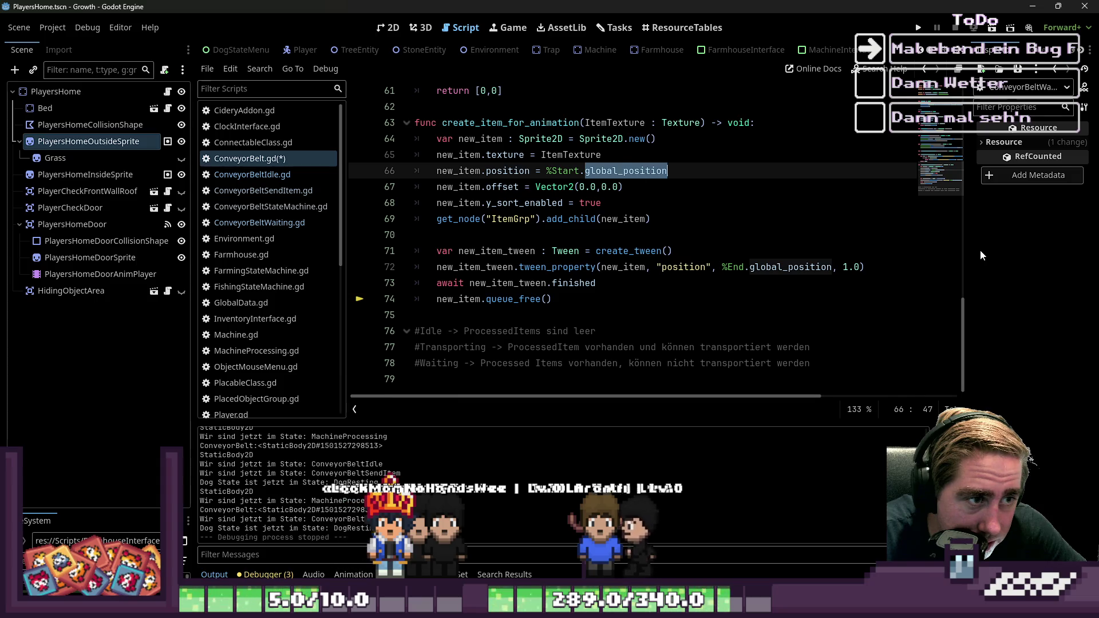
key("Left")
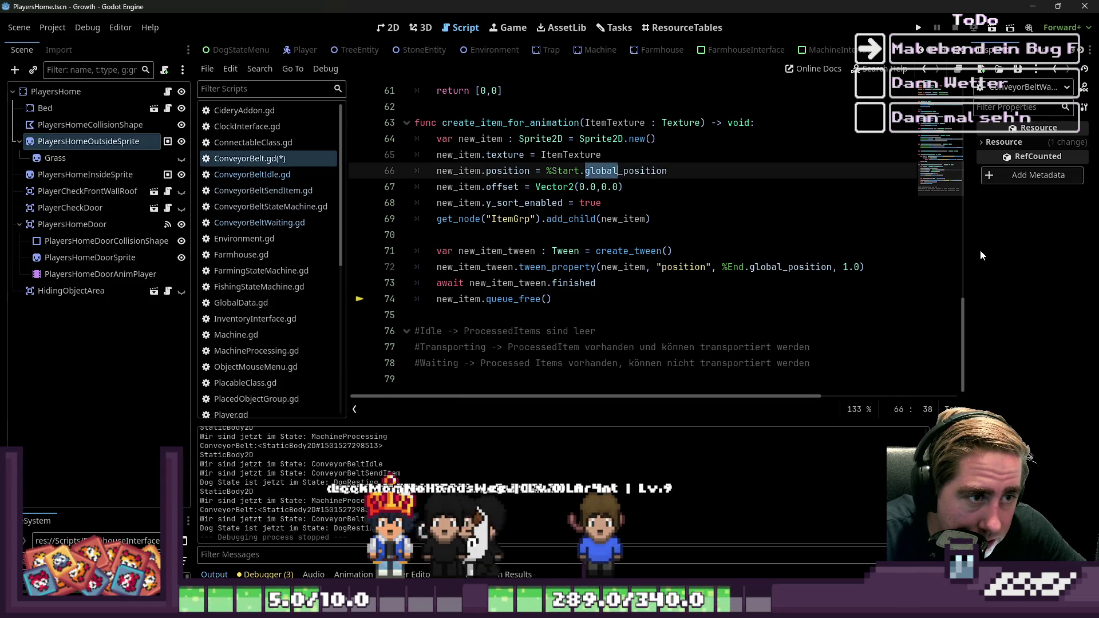
Remove .global_position after %End on line 72 so the tween targets %End
key("Down")
key("Left")
key("Left")
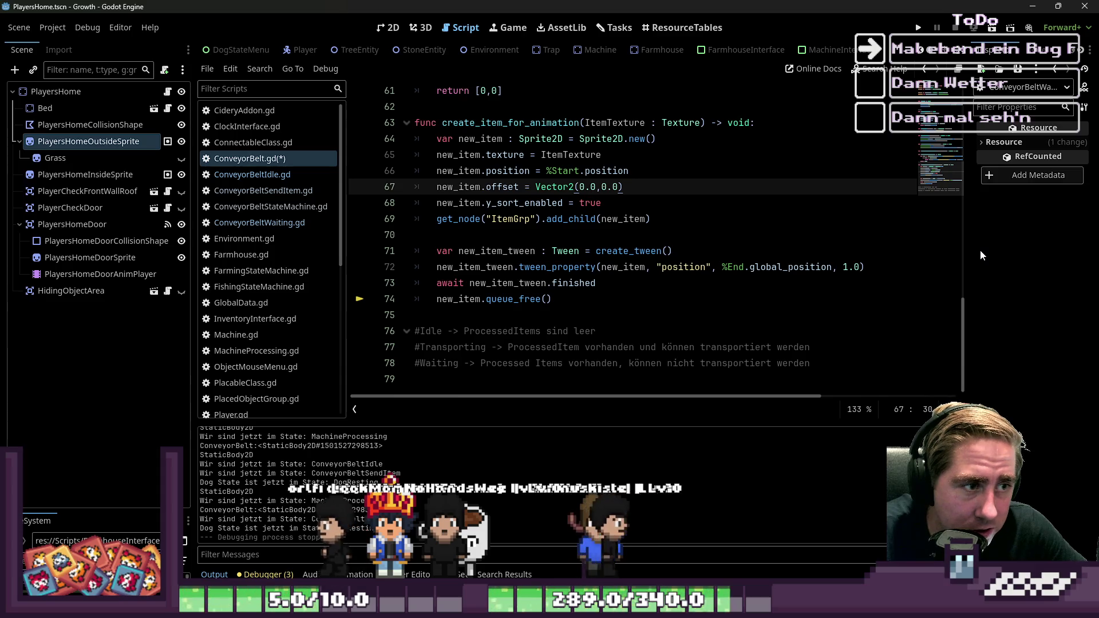
key("Down")
key("End")
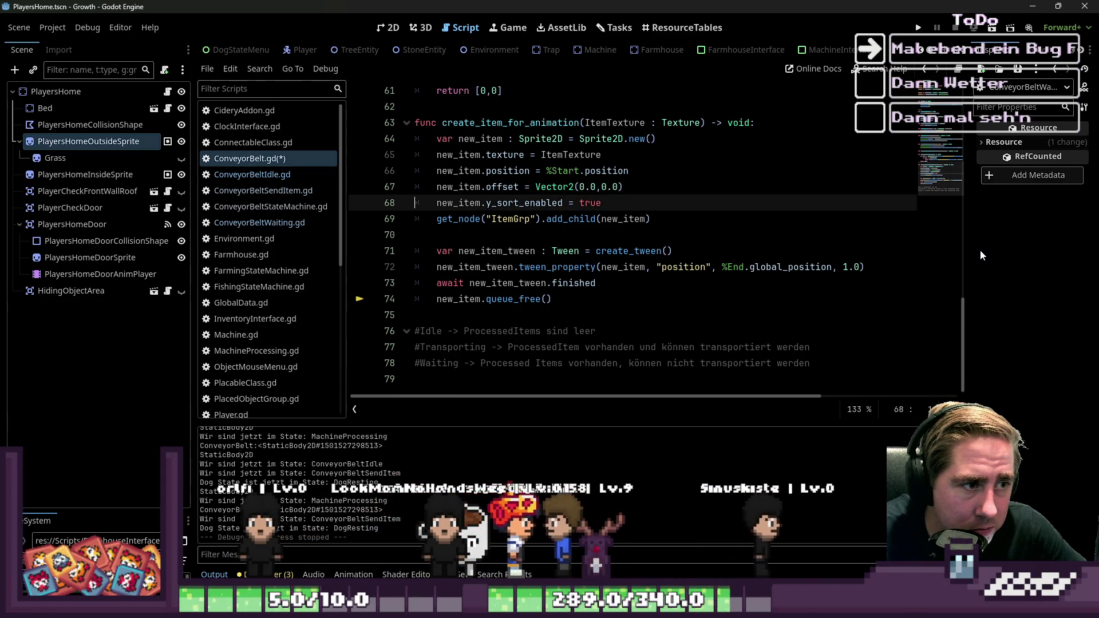
key("Down")
key("Home")
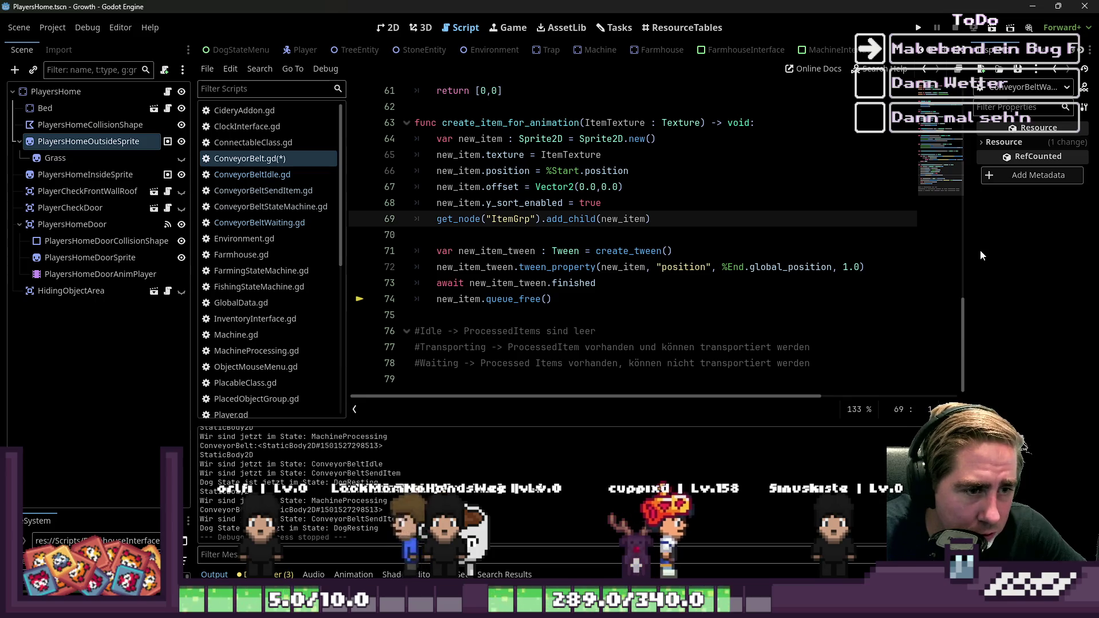
key("Down")
key("Down")
key("Down")
key("ctrl+Right")
key("ctrl+Right")
key("ctrl+Right")
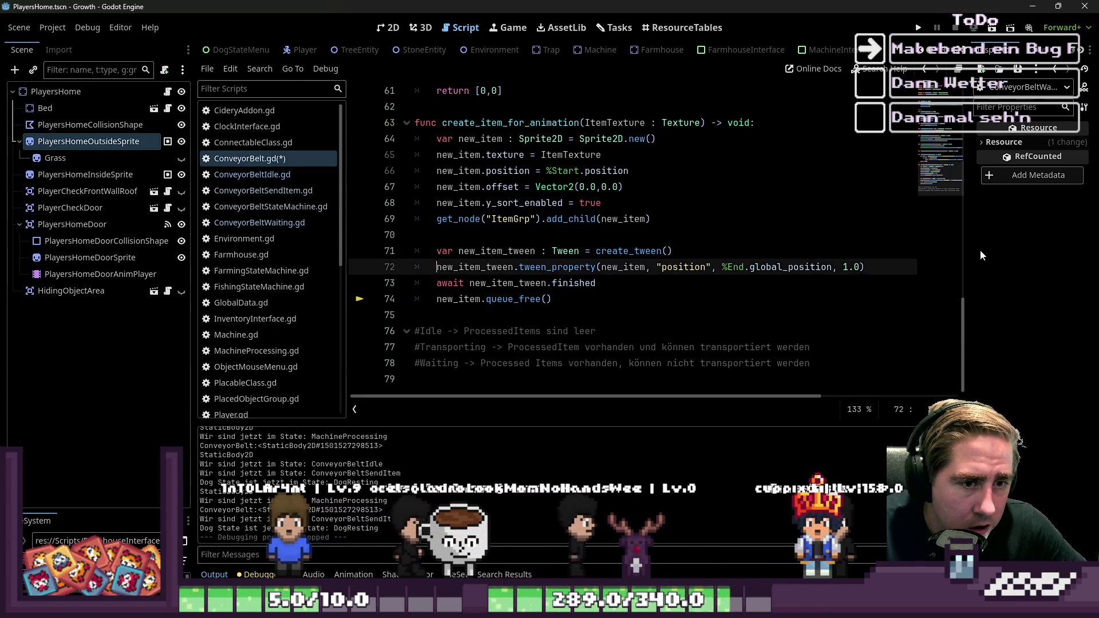
key("ctrl+shift+Right")
key("ctrl+shift+Right")
key("Delete")
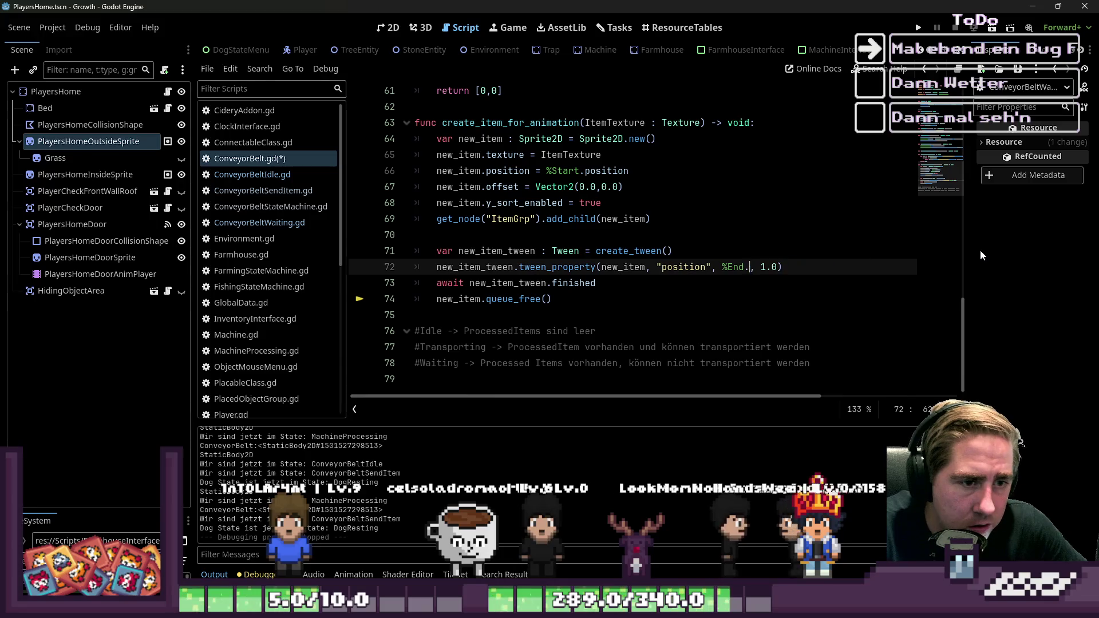
Save the conveyor belt script and launch the game to test it
key("Up")
key("Up")
key("ctrl+s")
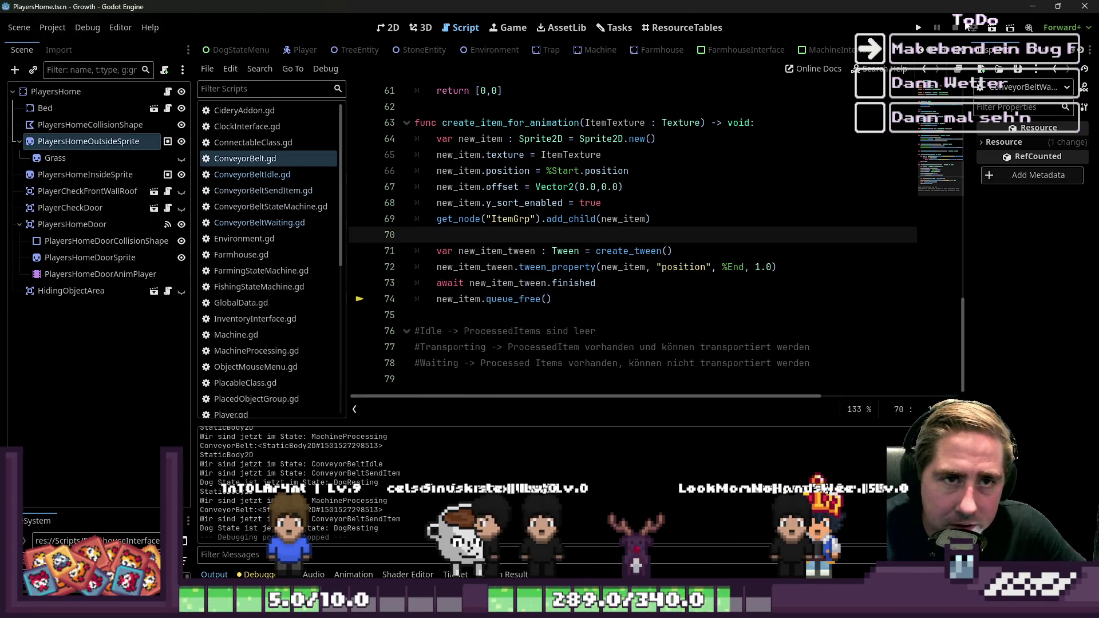
left_click(922, 30)
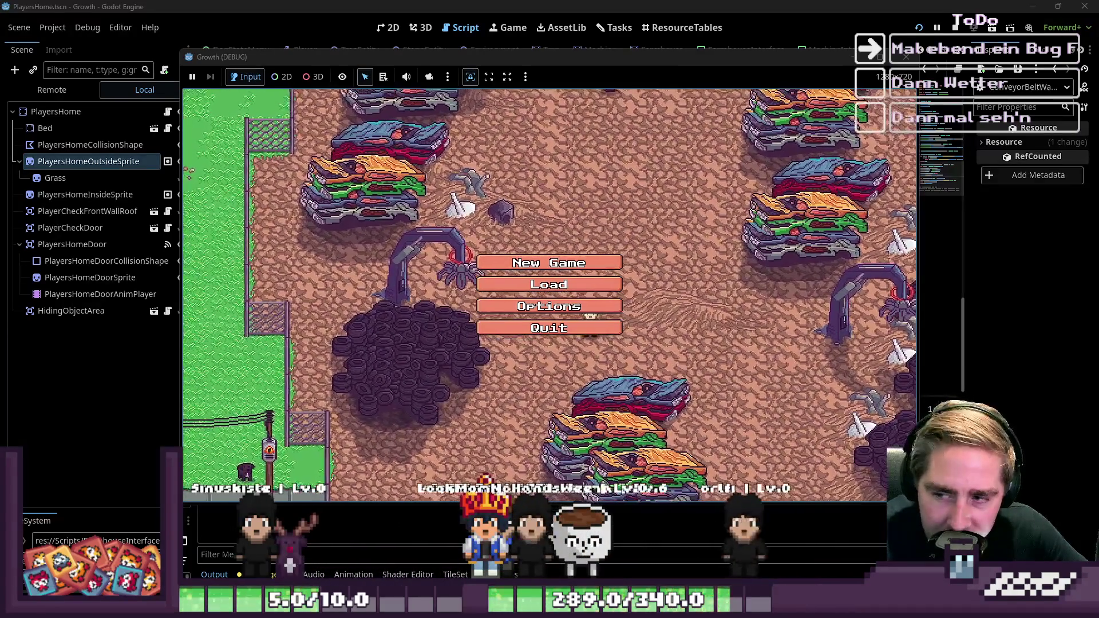
Start a new game as character 'asd' and move a conveyor belt from the inventory into the hotbar
left_click(558, 262)
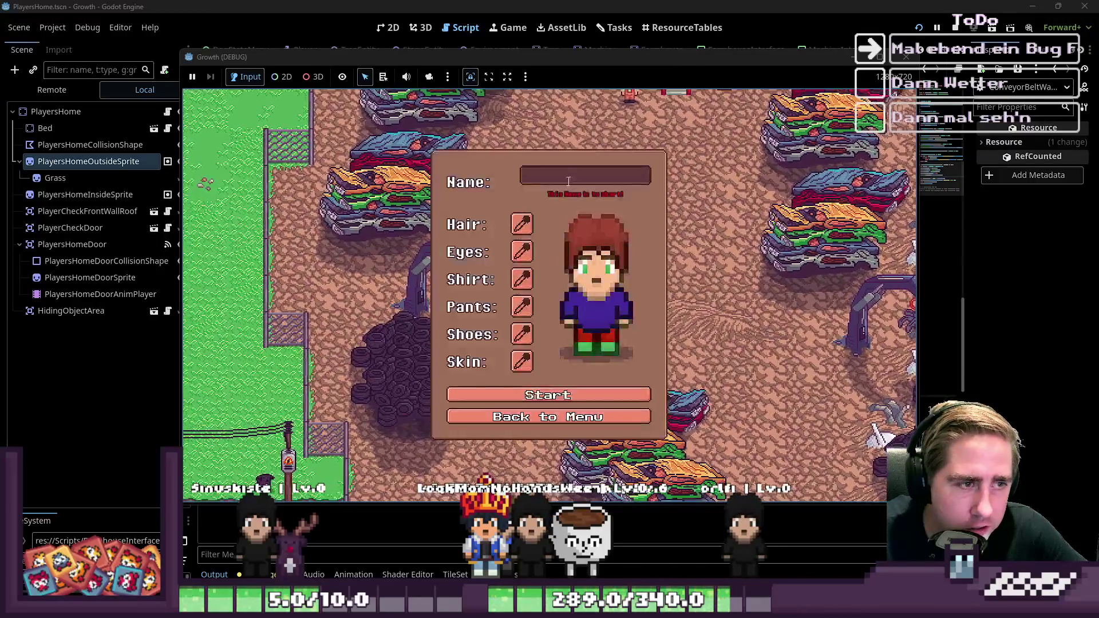
type("asd")
left_click(518, 395)
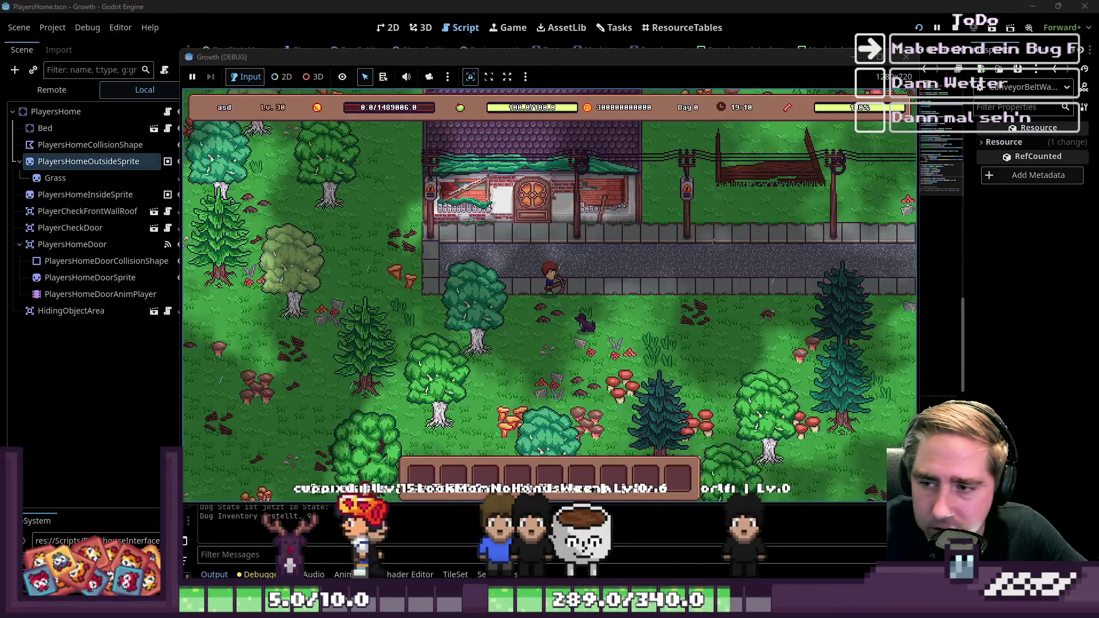
key("i")
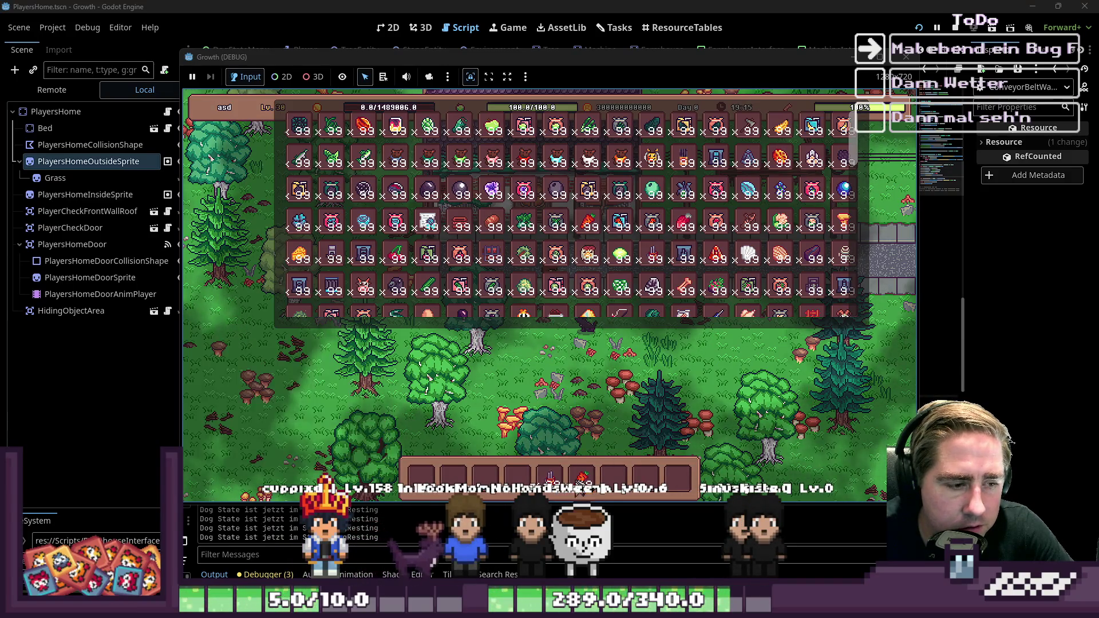
left_click(332, 298)
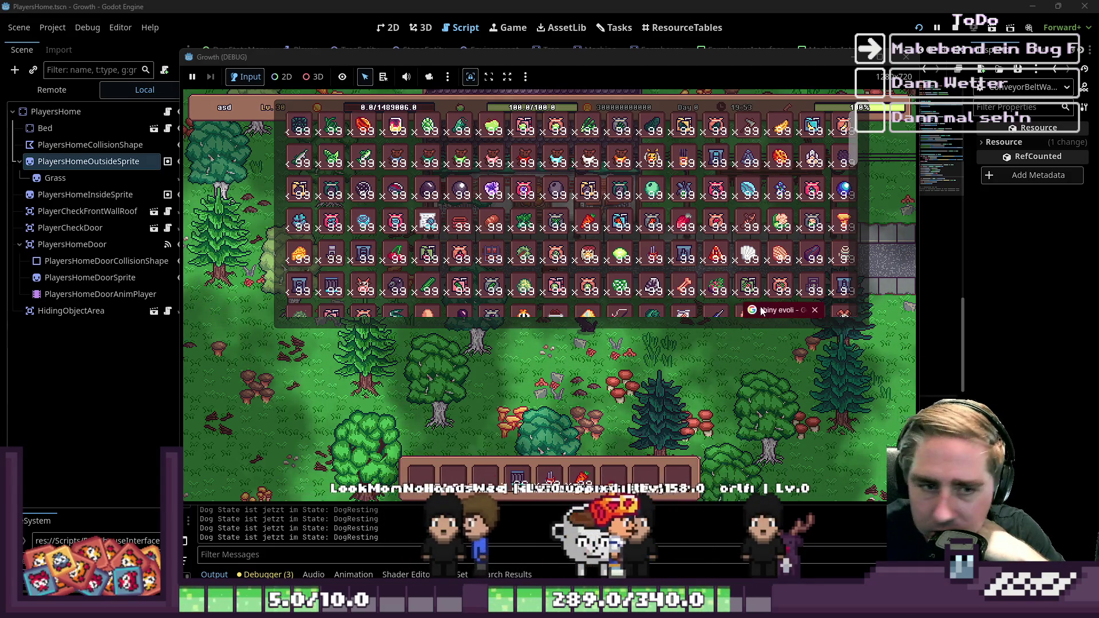
Drag the 'shiny evoli' Google Images window out so it covers the game
mouse_move(761, 311)
left_mouse_down()
mouse_move(195, 338)
mouse_move(239, 1)
left_mouse_up()
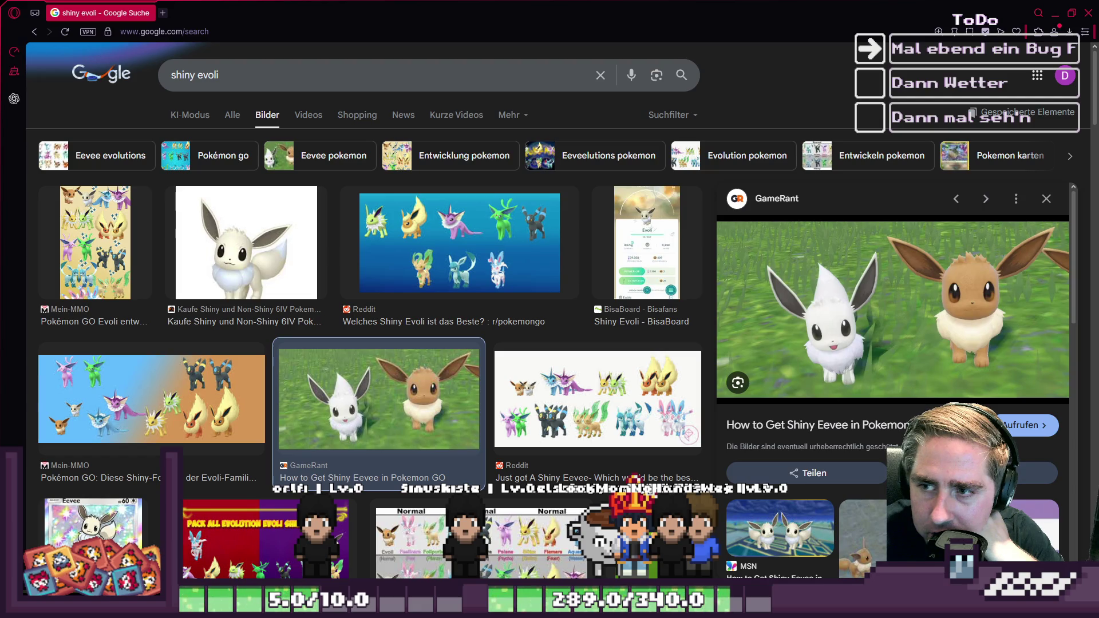
Alt+Tab from Opera GX back to the Godot editor and the running Growth debug window
key("alt+Tab")
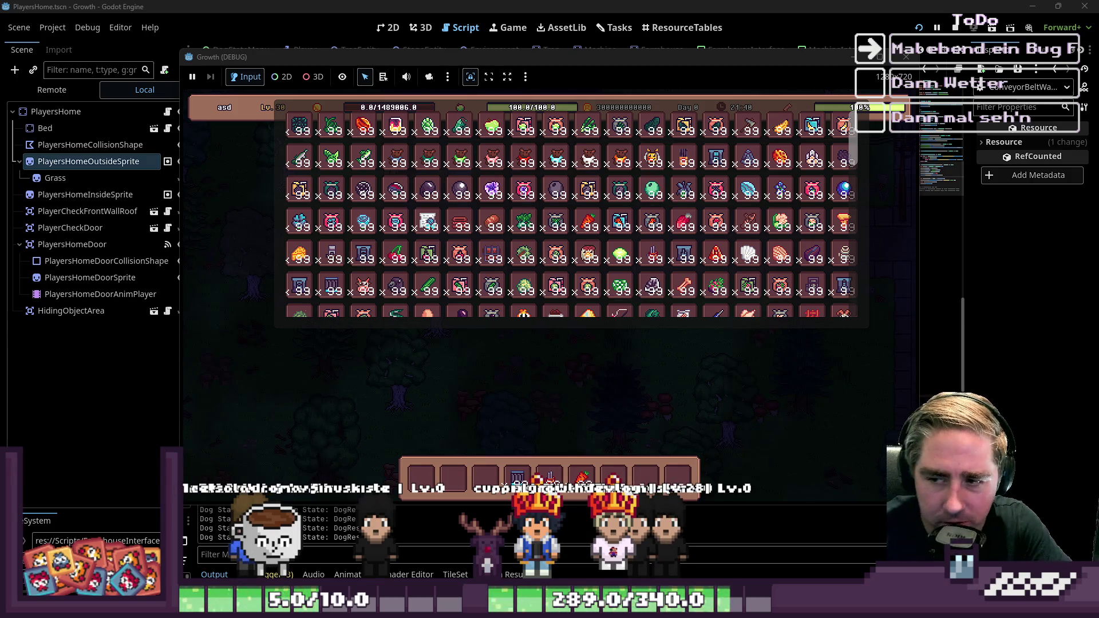
Close the inventory, walk down and place a conveyor and a Cidery in the world
left_click(531, 344)
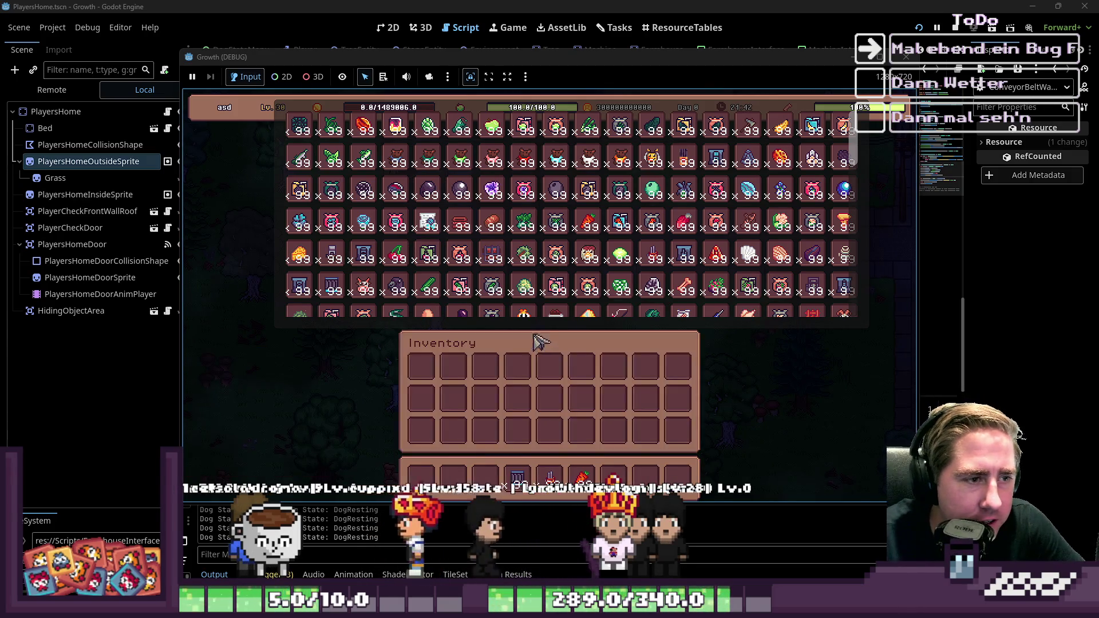
key("i")
key("s")
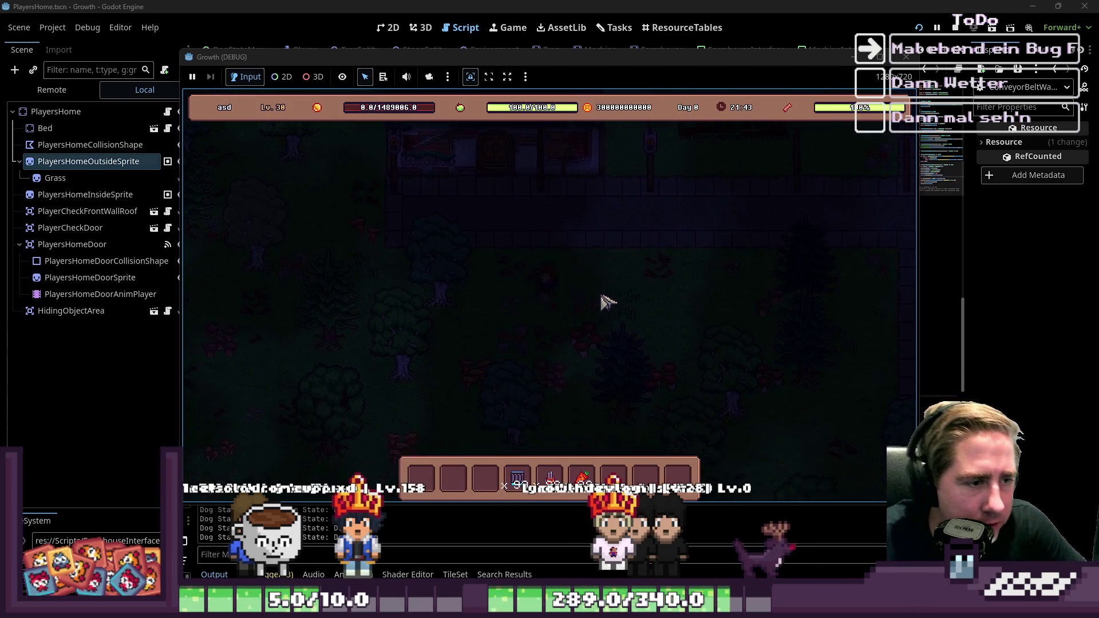
key("5")
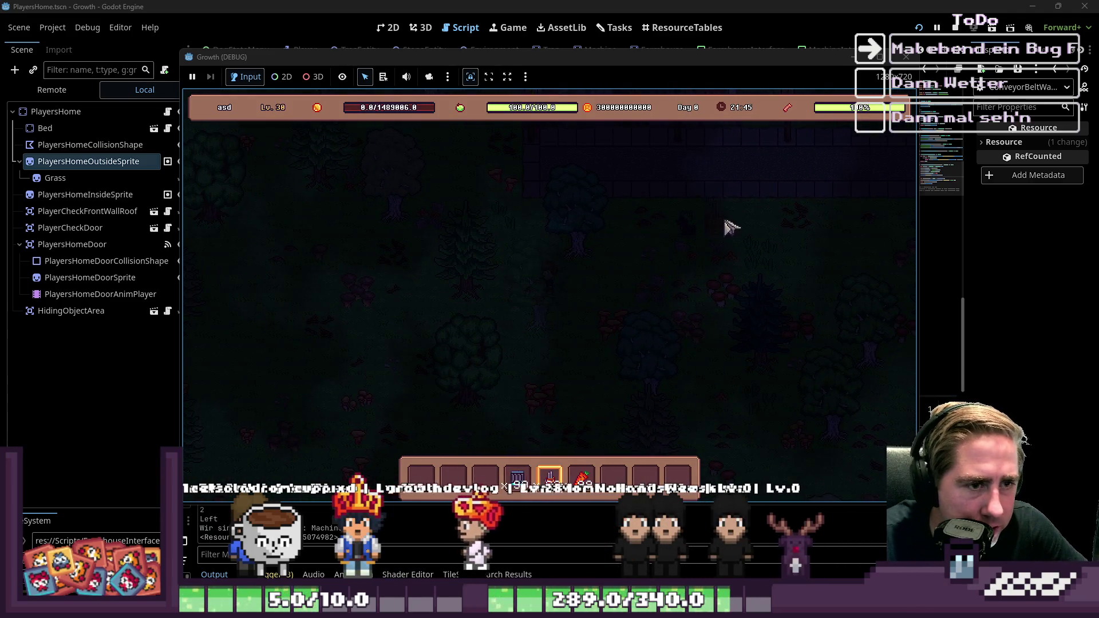
left_click(755, 231)
key("4")
left_click(760, 219)
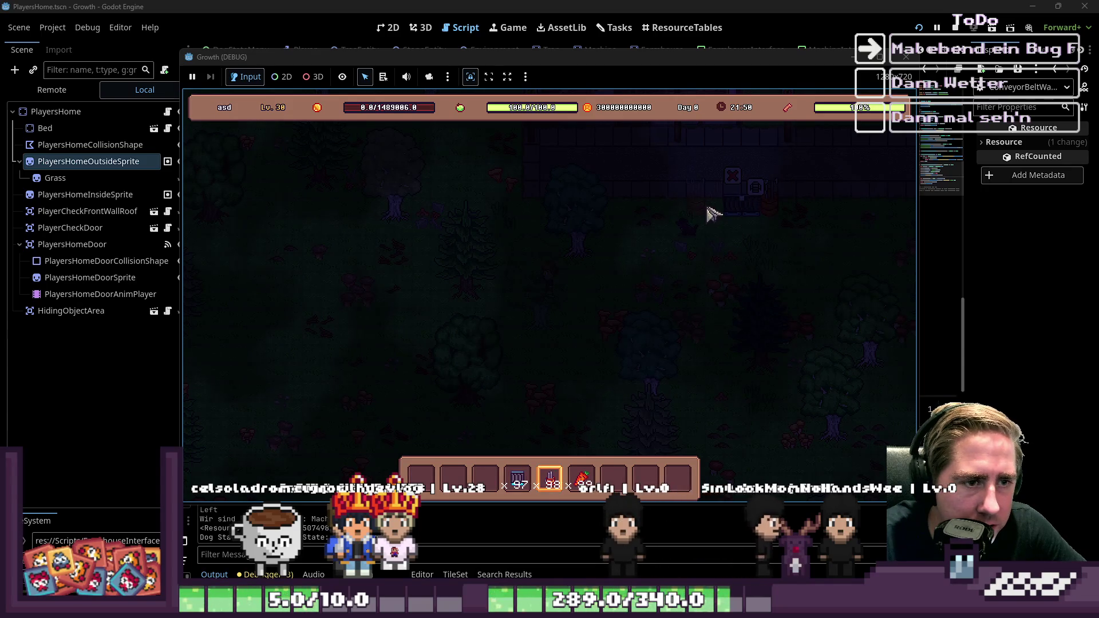
left_click(711, 214)
key("3")
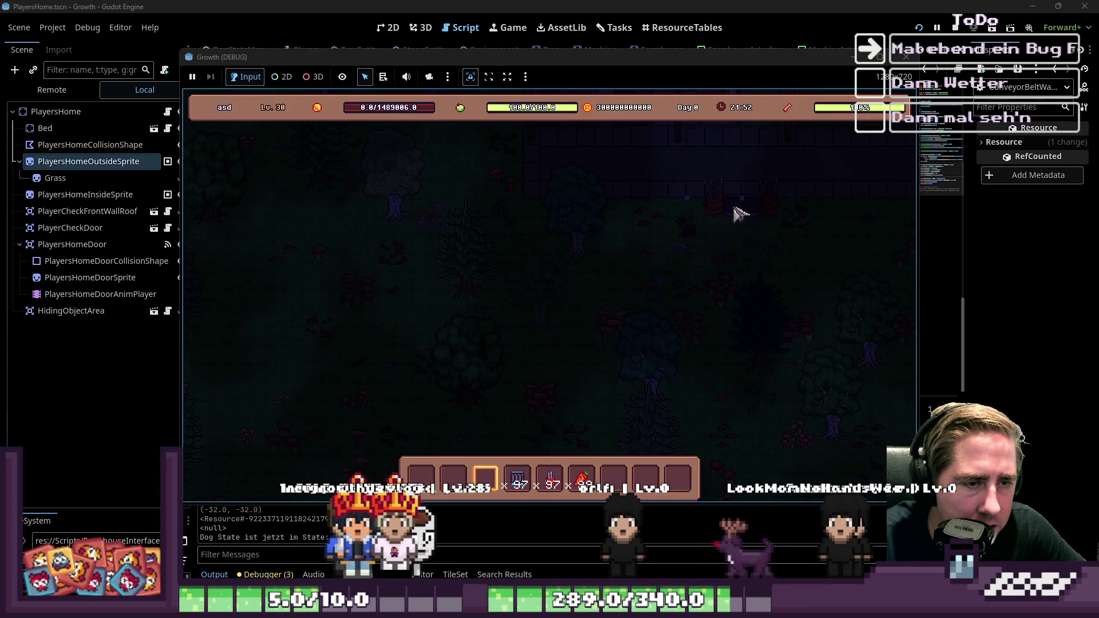
Feed carrots into the Cidery's input, then stop the debug run with F8 and return to the script
left_click(719, 212)
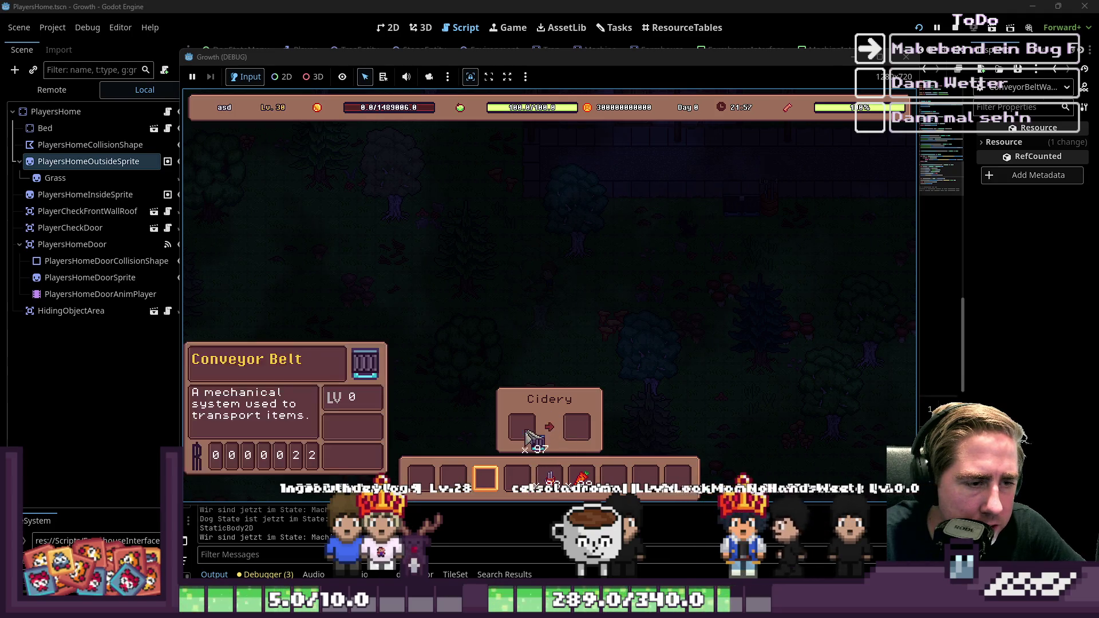
left_click_drag(581, 478, 535, 442)
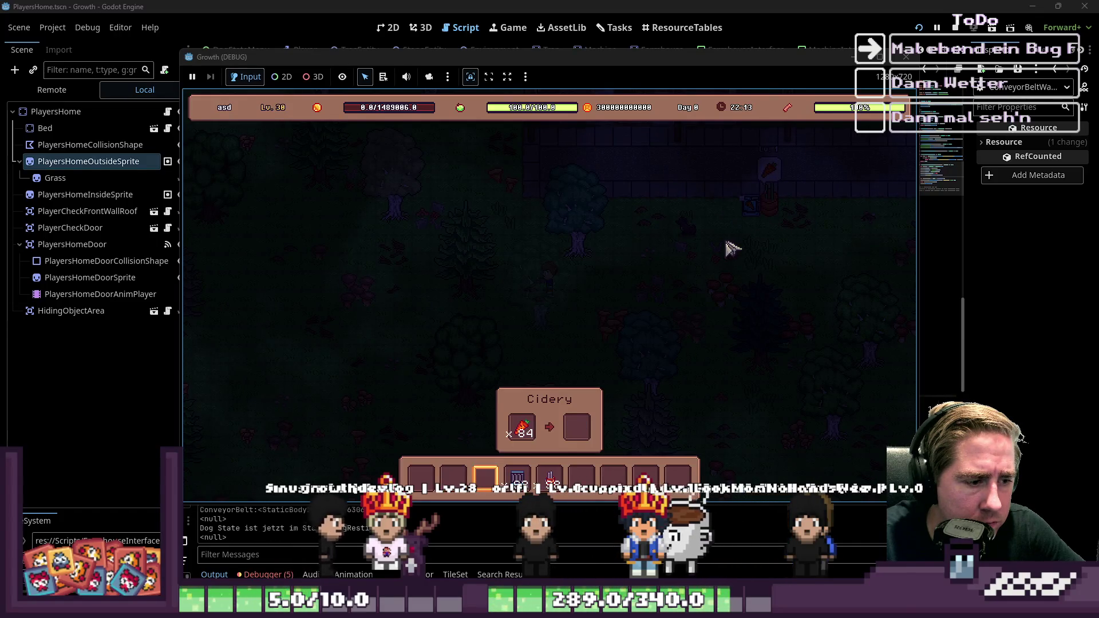
key("4")
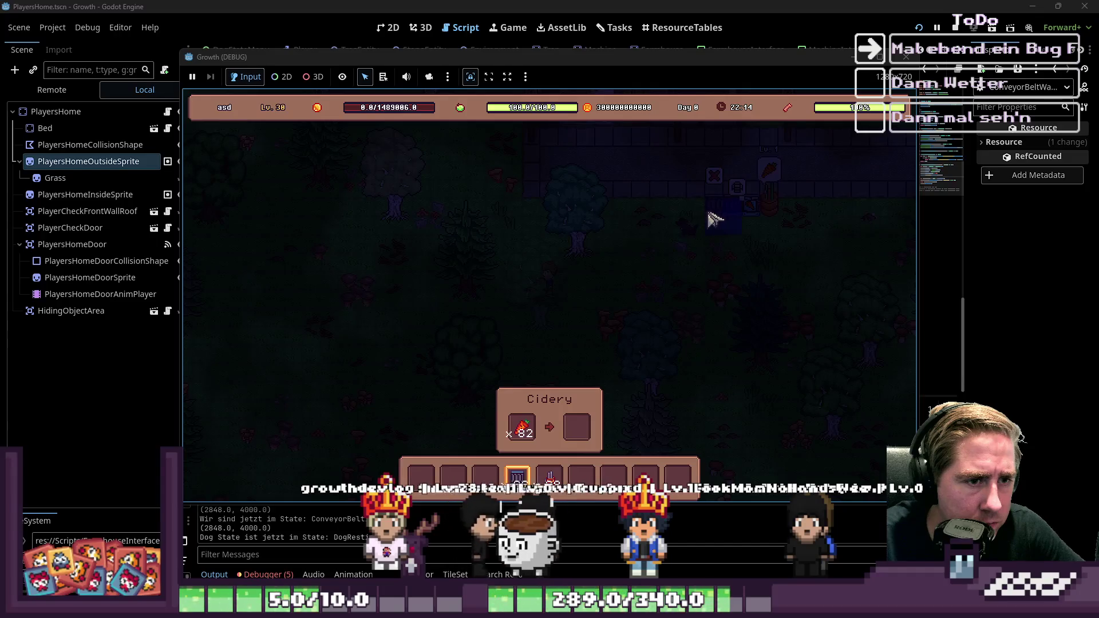
key("3")
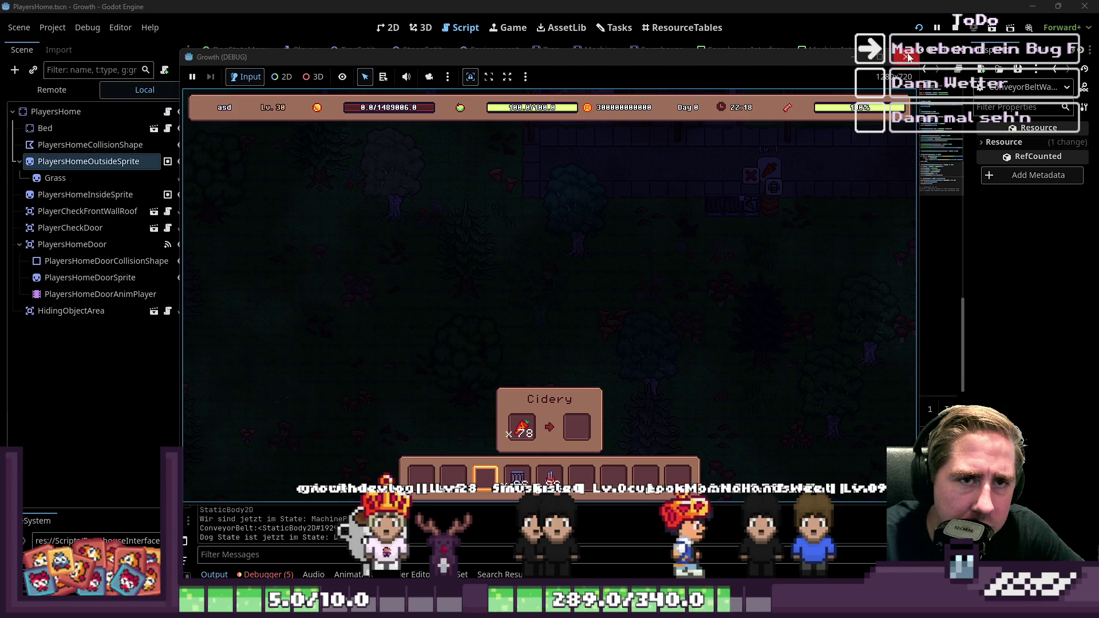
key("F8")
left_click(630, 293)
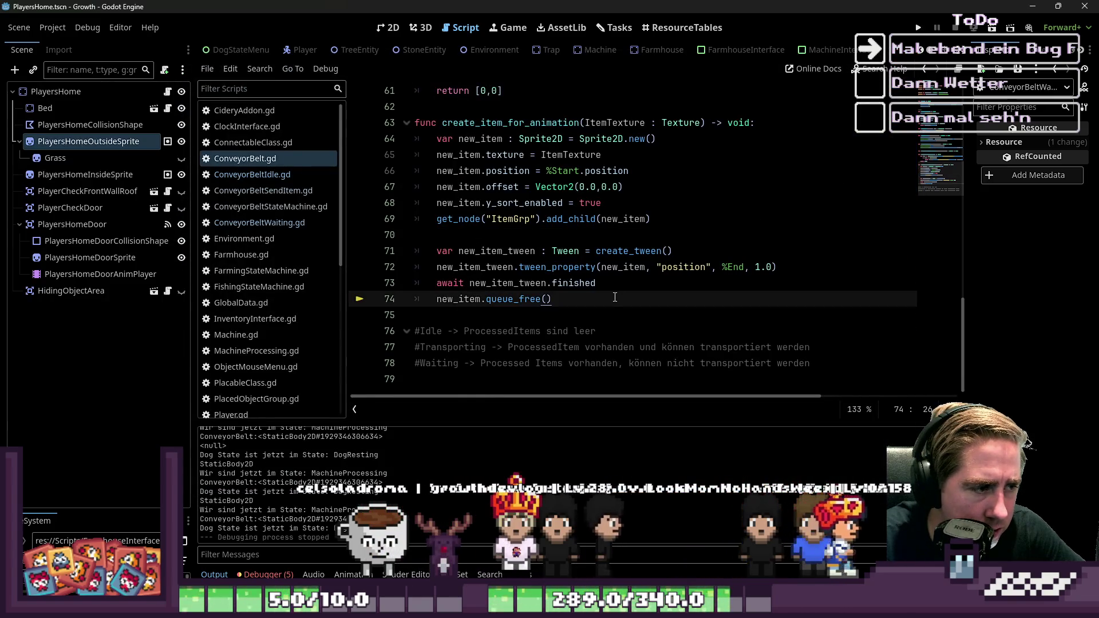
After checking the Errors tab, change line 72's target to %End.position and relaunch to the save slots
left_click(264, 574)
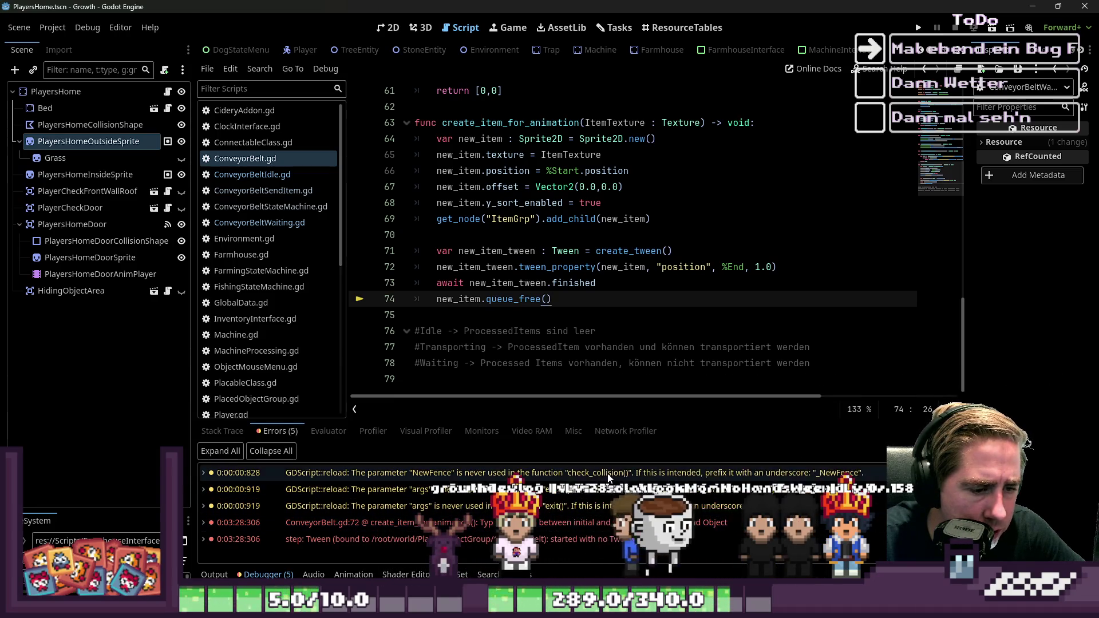
left_click(742, 267)
type(".positi")
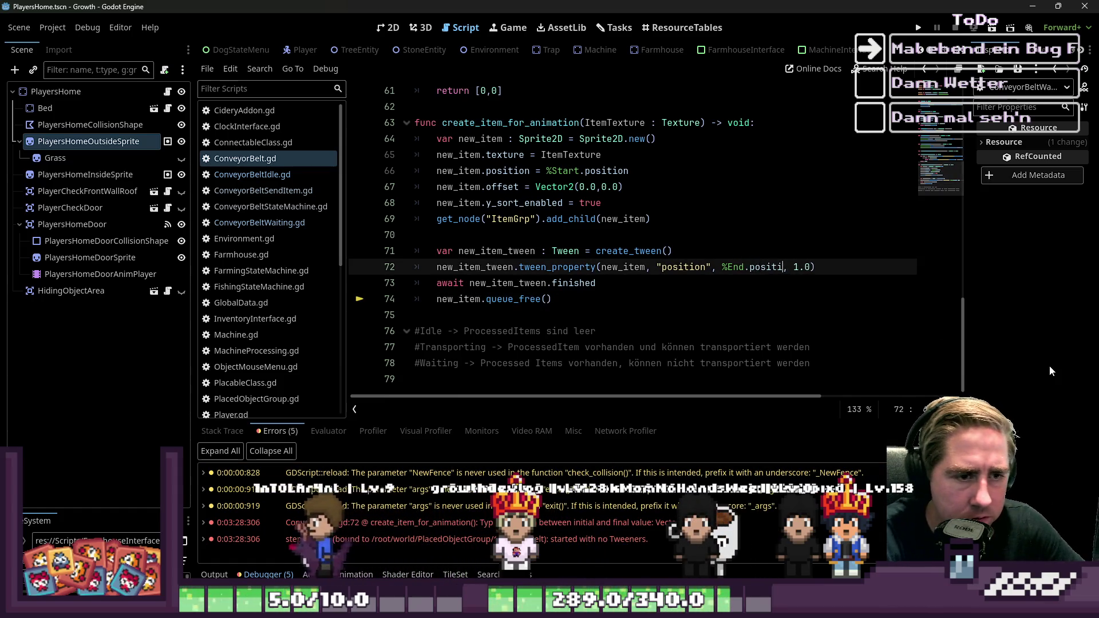
type("on")
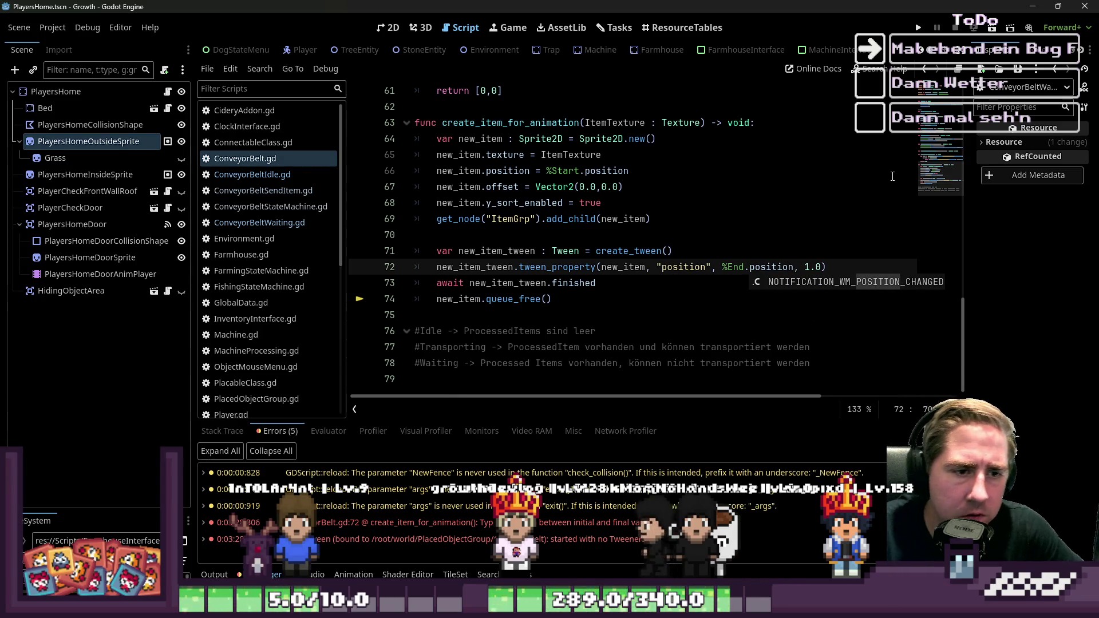
key("F5")
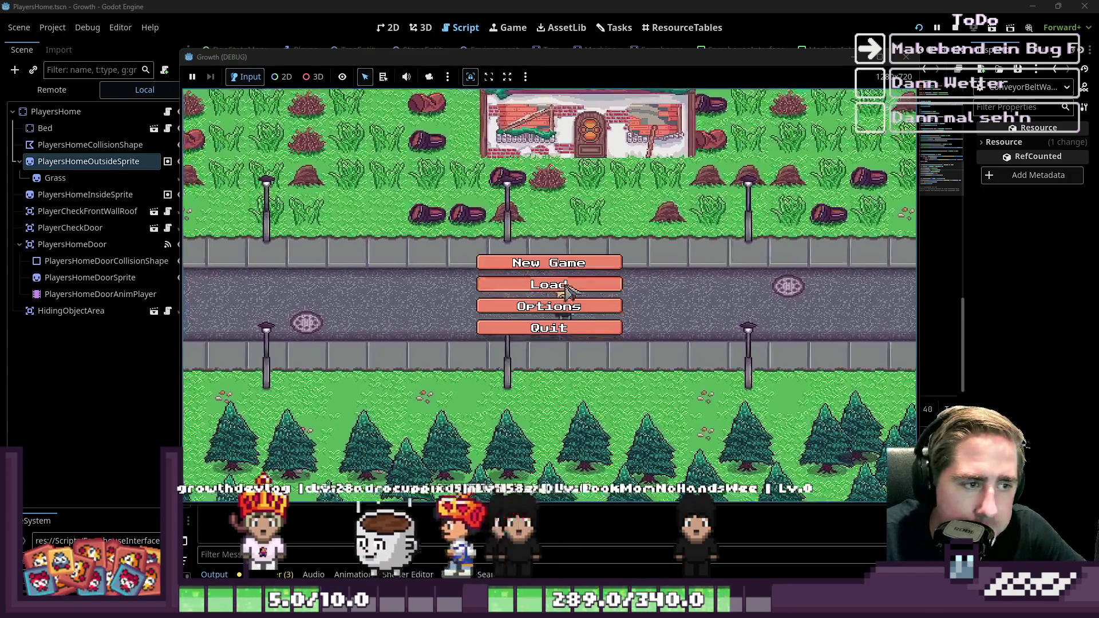
left_click(590, 281)
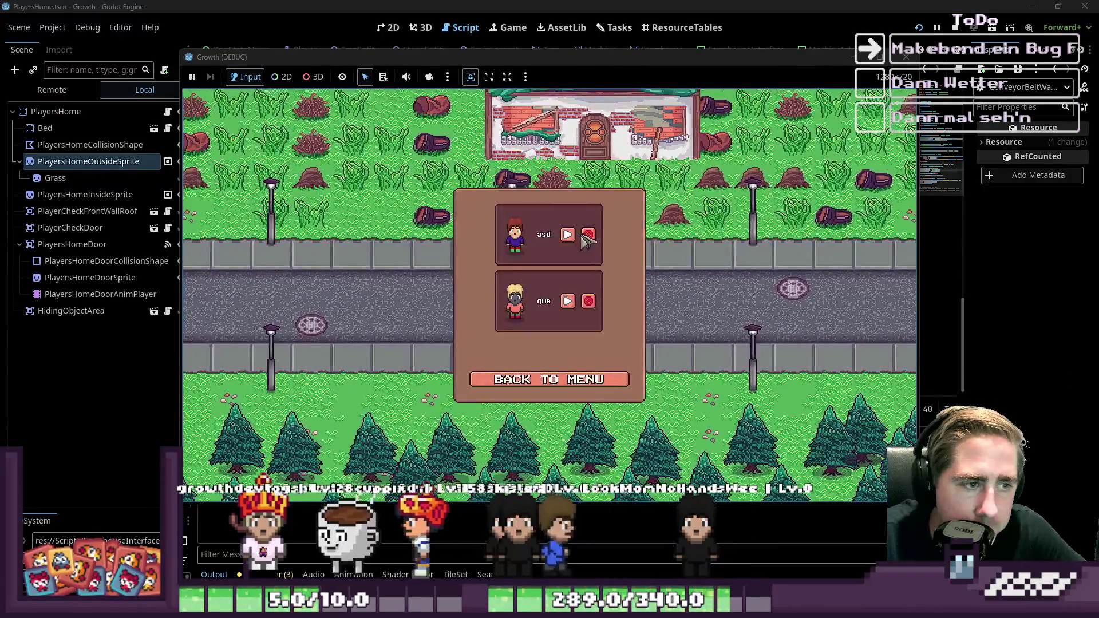
Load the asd save and put carrots, conveyor belts and the Cidery into hotbar slots 1–3
left_click(567, 235)
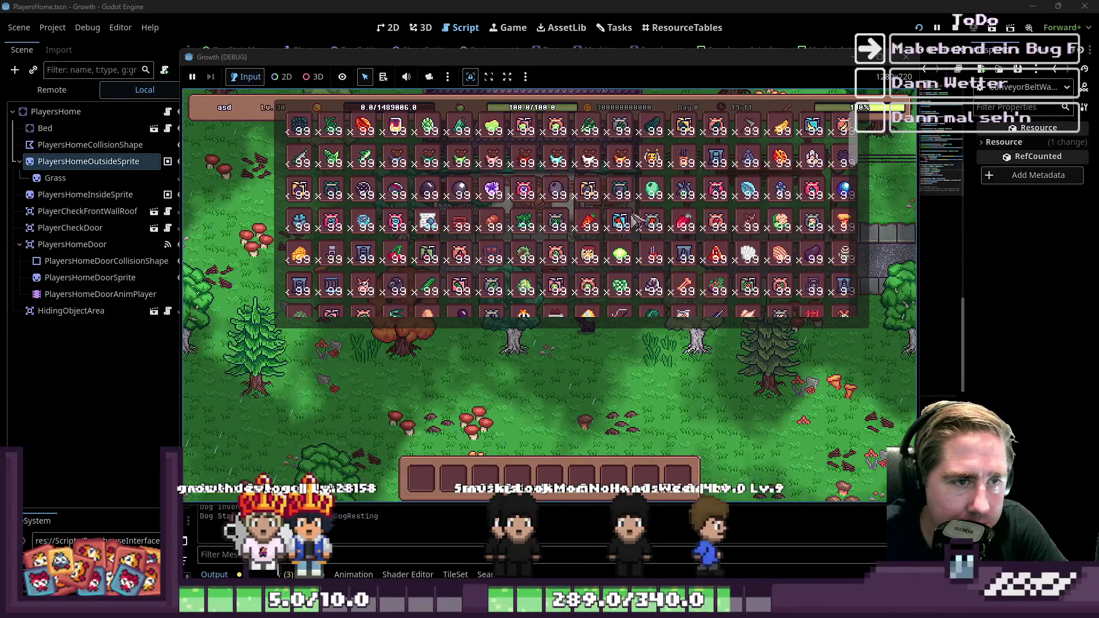
left_click(588, 220)
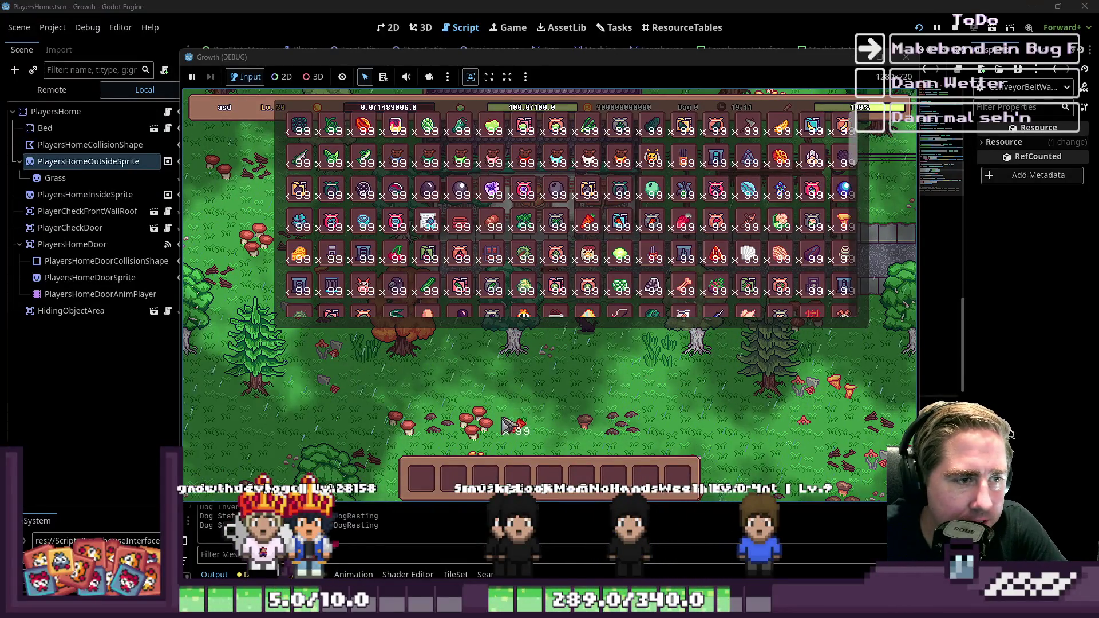
left_click(342, 303)
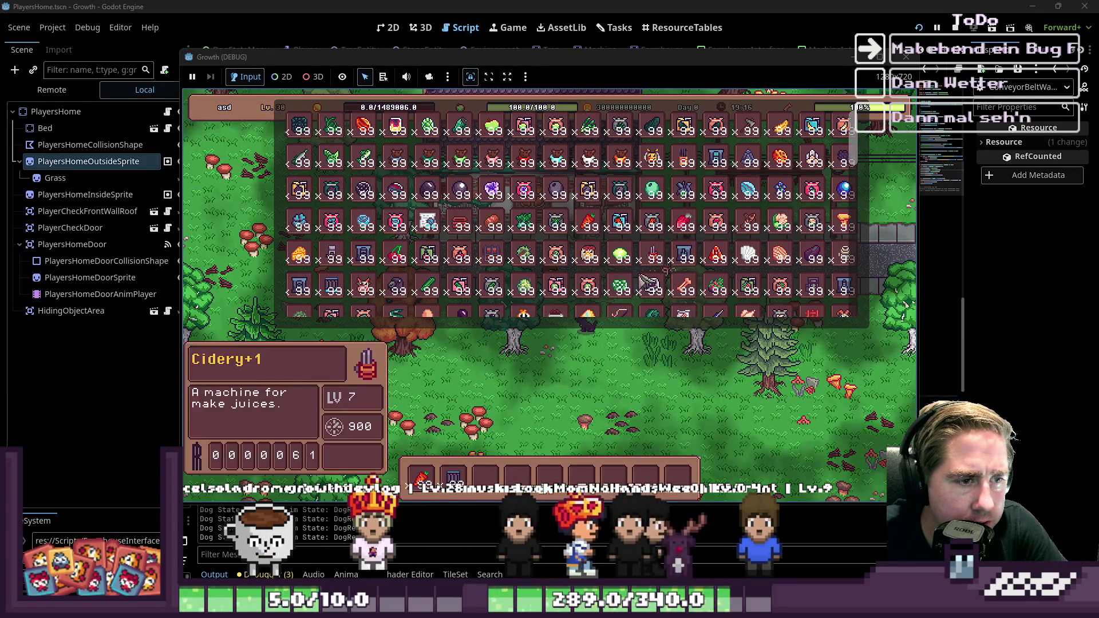
left_click(648, 282)
key("Escape")
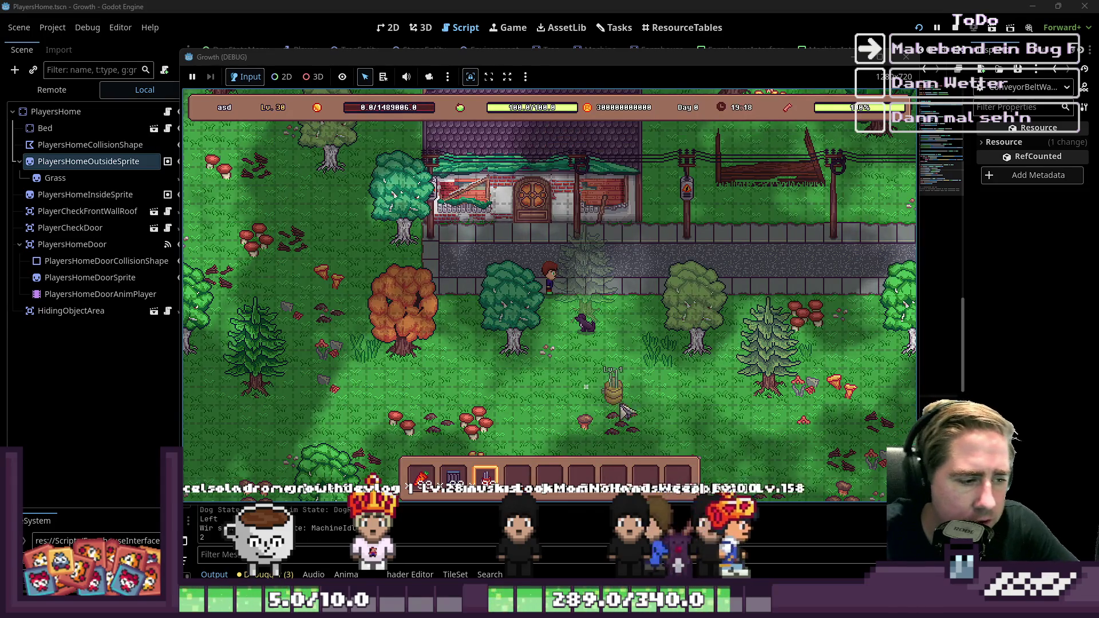
Place the Cidery on the meadow and lay a conveyor line running left from it
left_click(734, 410)
key("2")
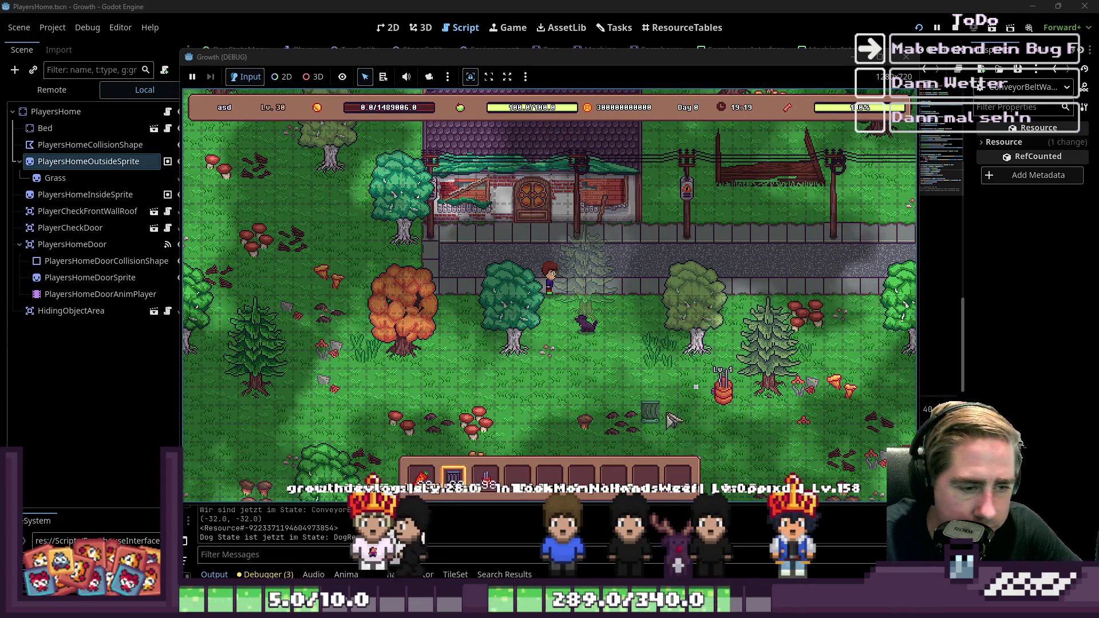
left_click(695, 395)
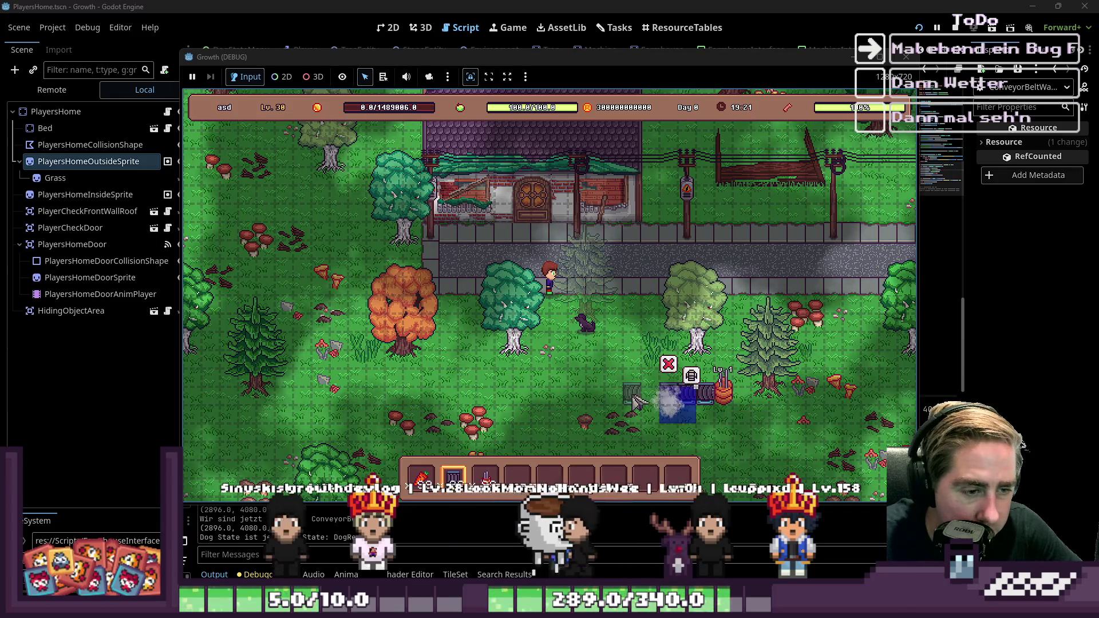
left_click_drag(634, 401, 515, 401)
Inspect the Cidery's machine panel, then cycle through the hotbar items
key("9")
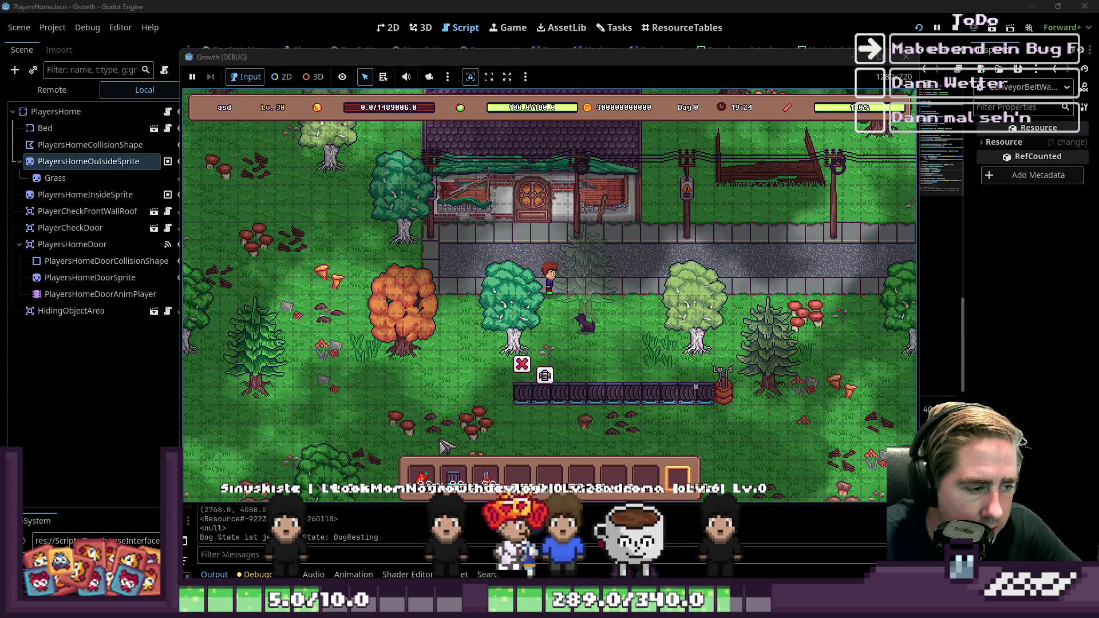
key("4")
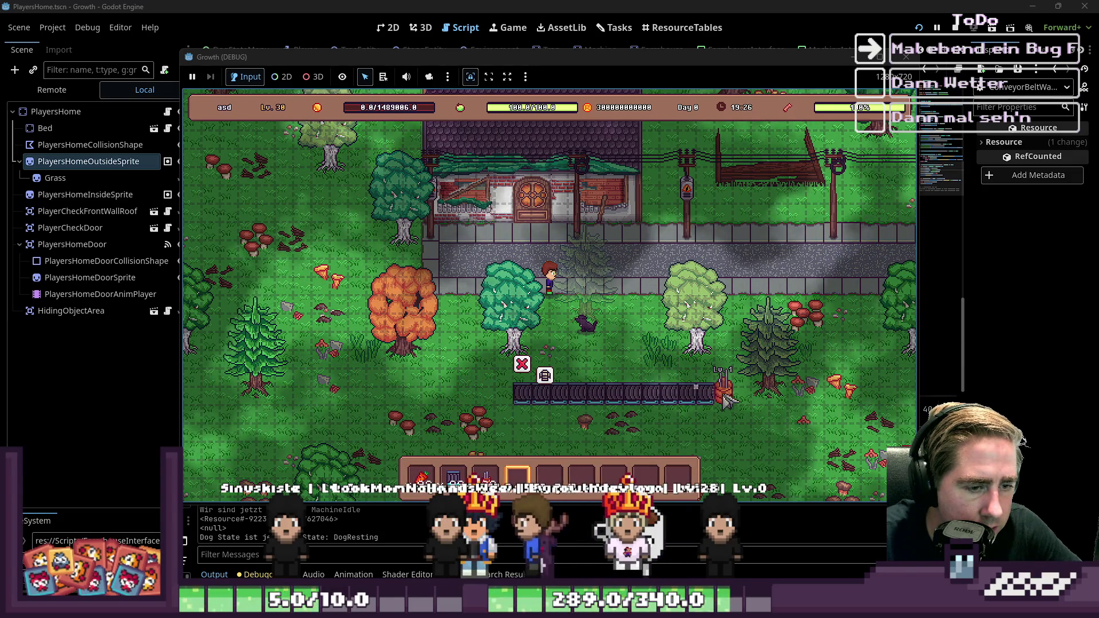
left_click(724, 396)
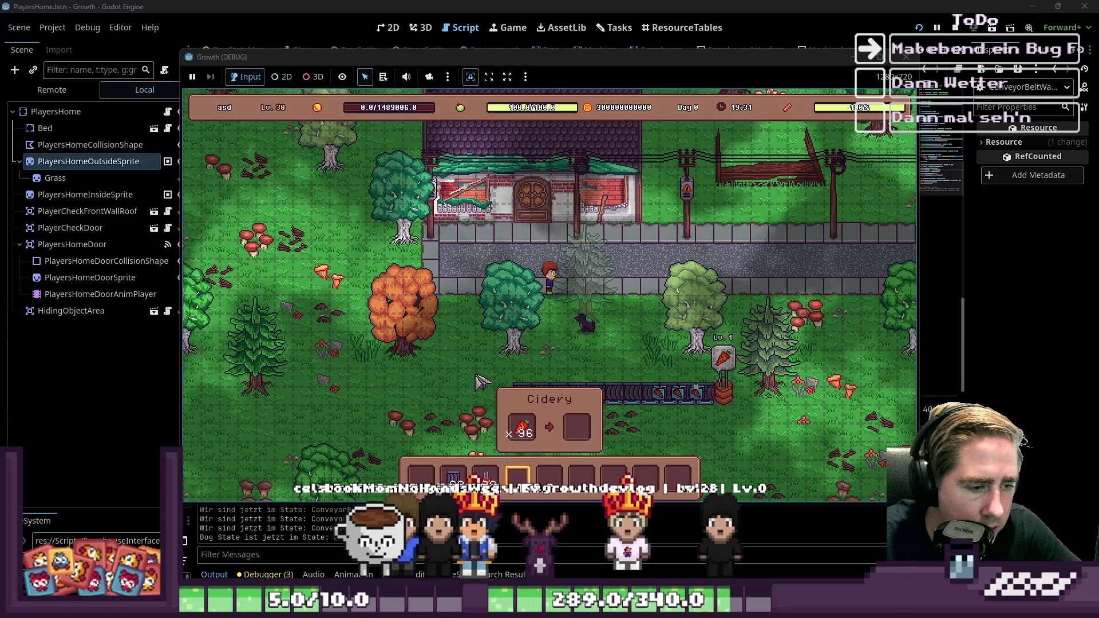
key("i")
key("i")
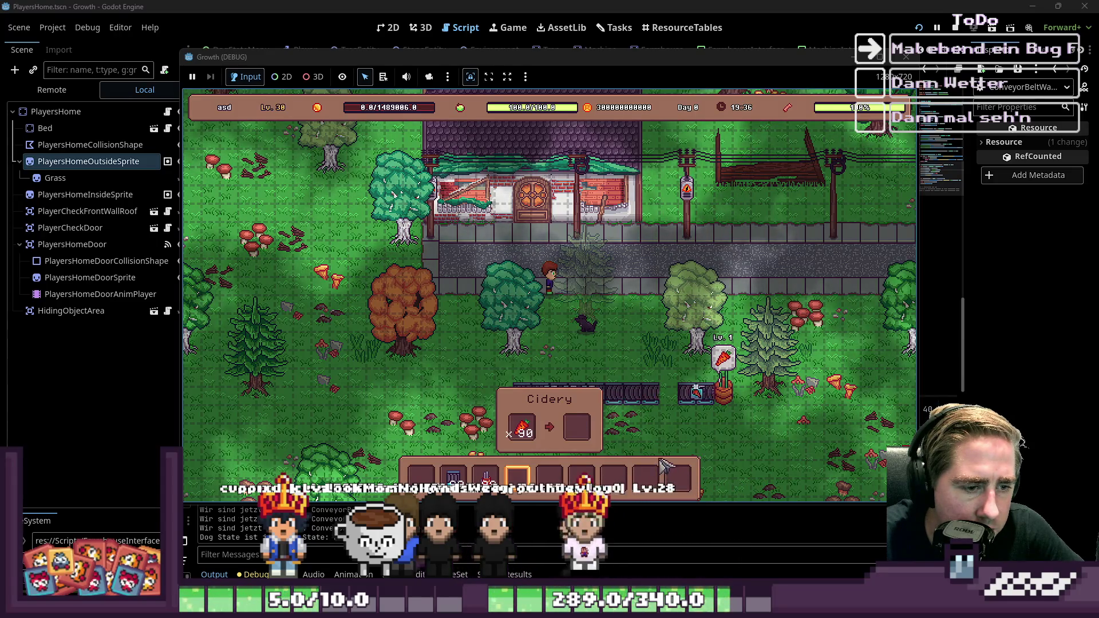
key("Escape")
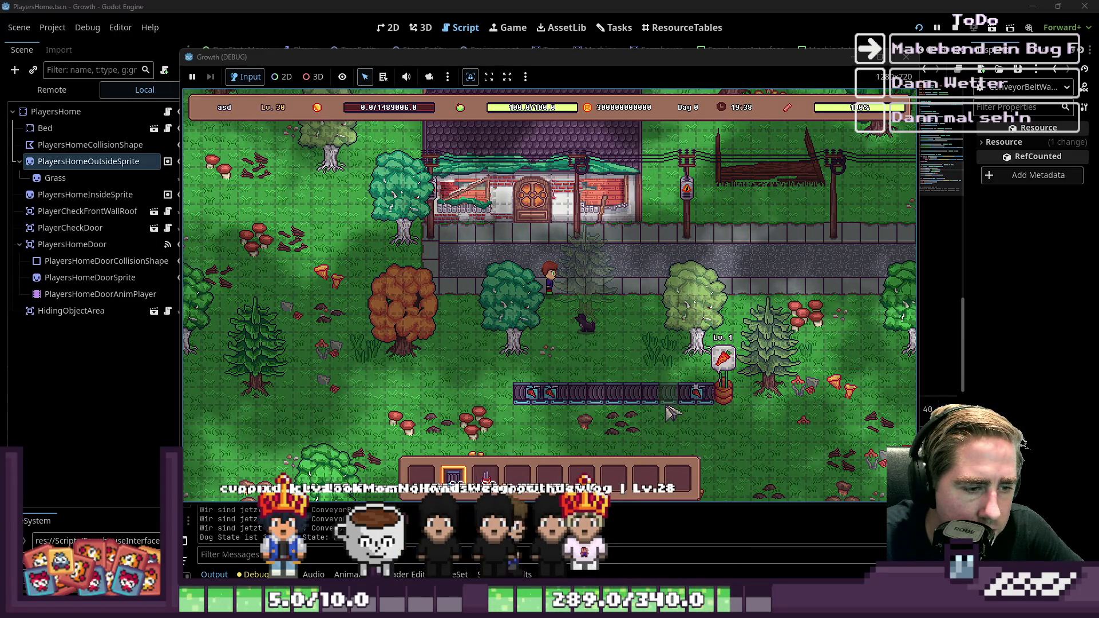
key("9")
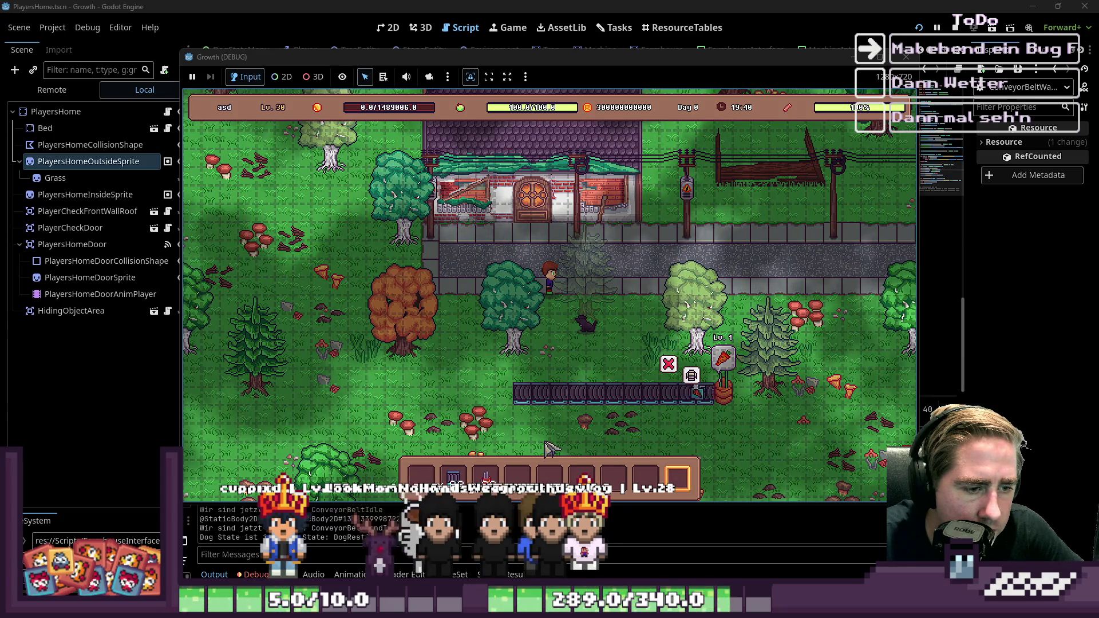
key("1")
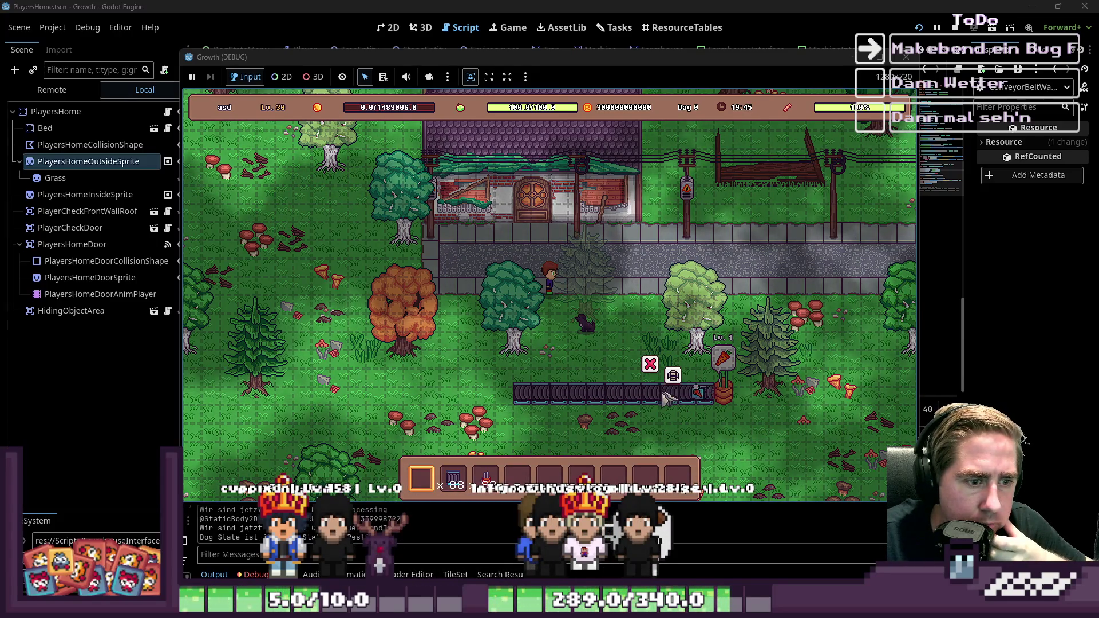
key("2")
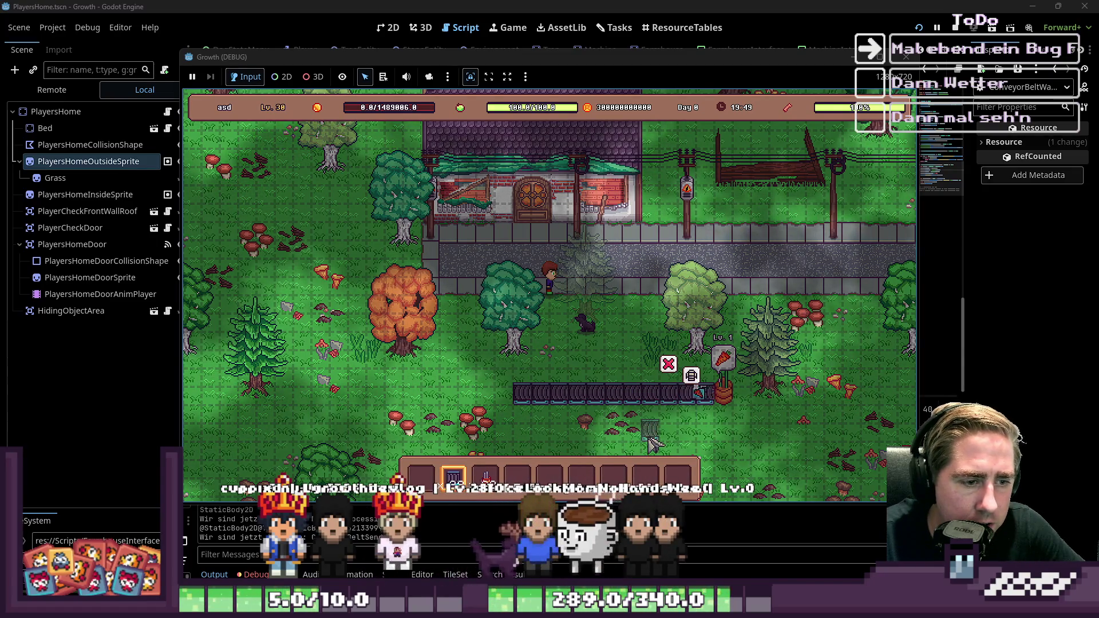
key("1")
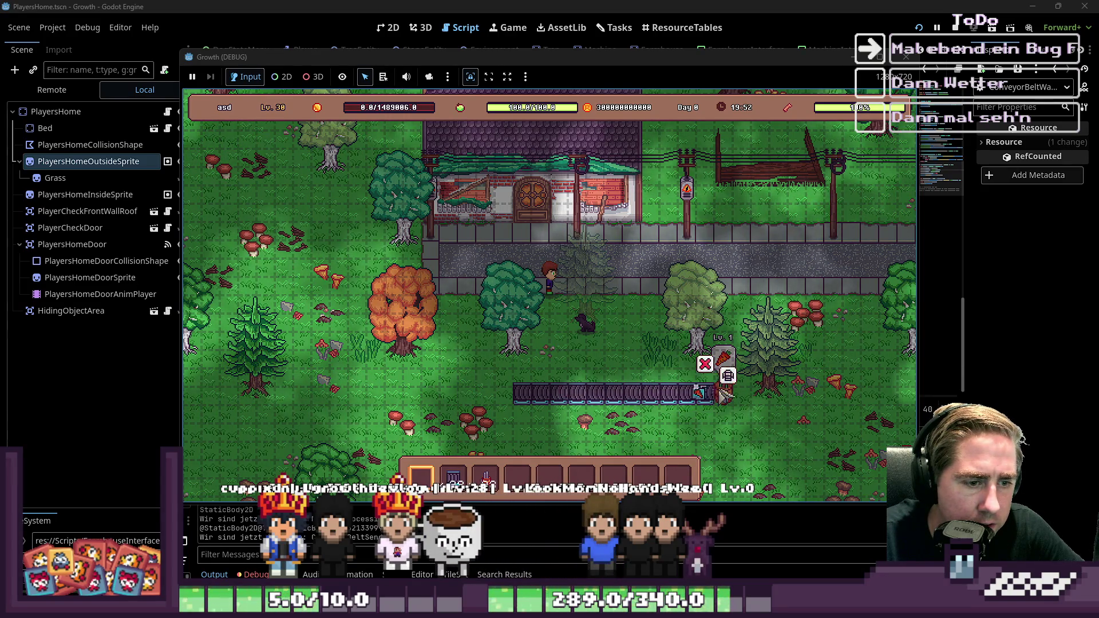
Remove a segment near the Cidery, fill the belt gap, and add two pieces running down
mouse_move(705, 384)
left_click(668, 364)
key("3")
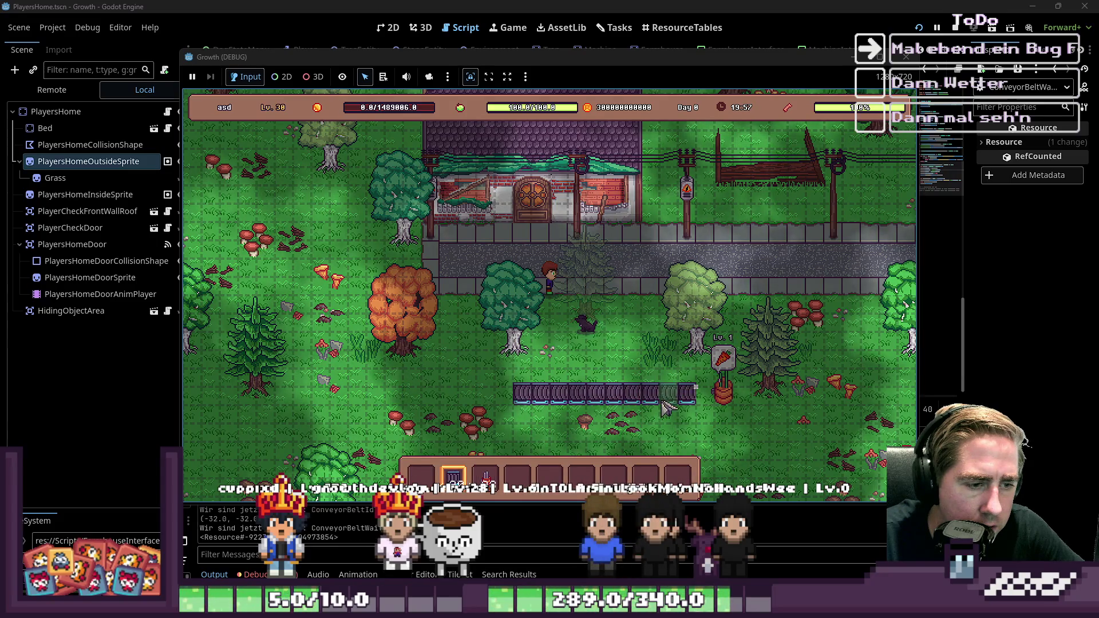
left_click(665, 402)
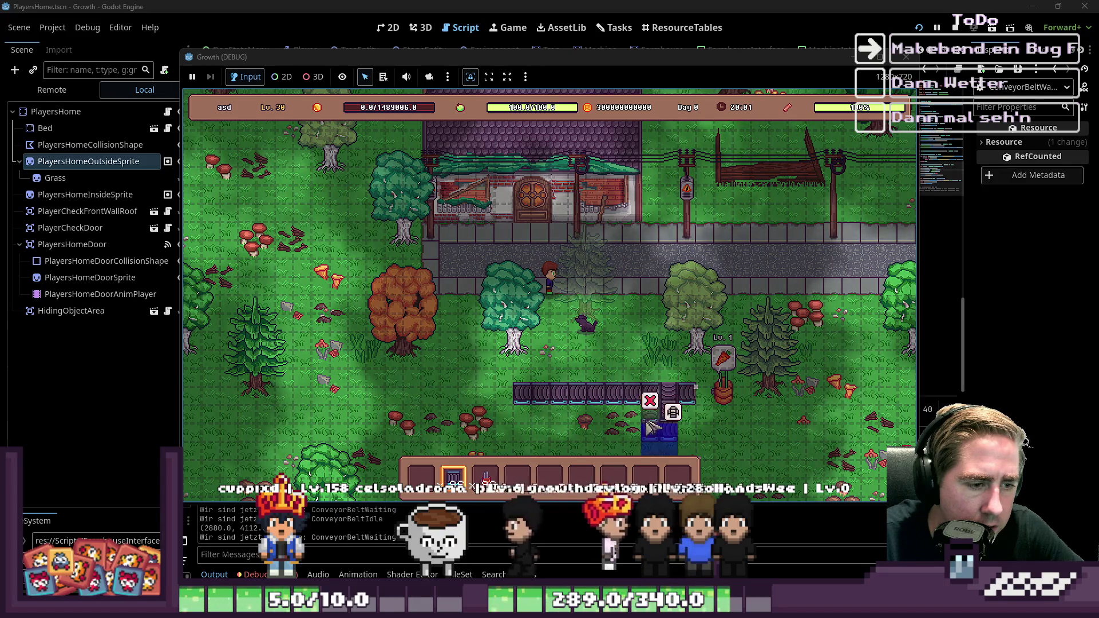
left_click(652, 427)
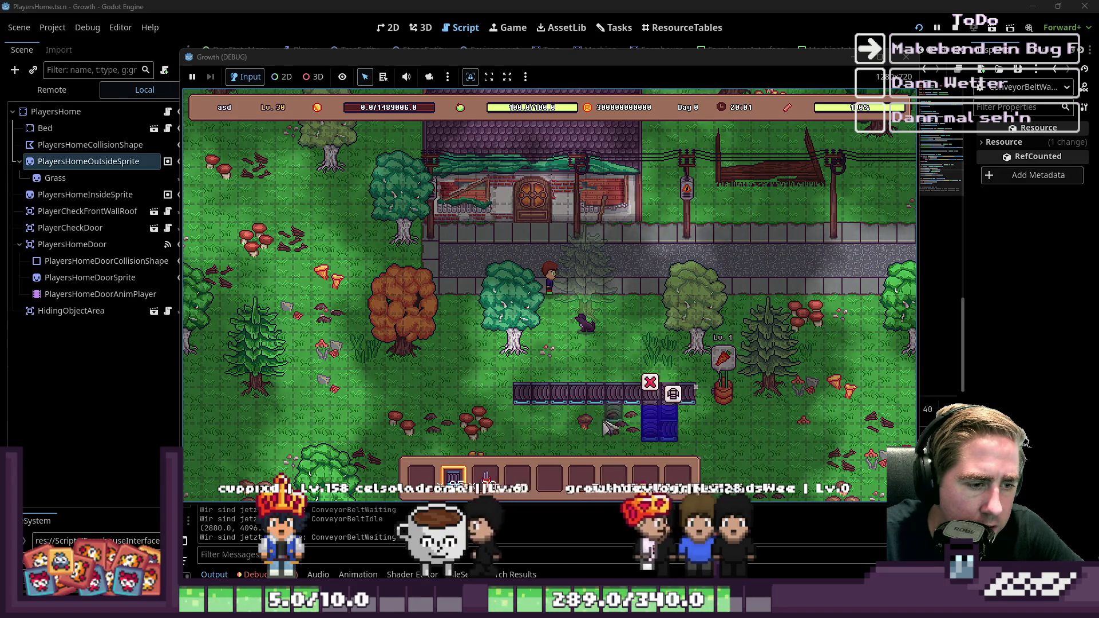
left_click(708, 410)
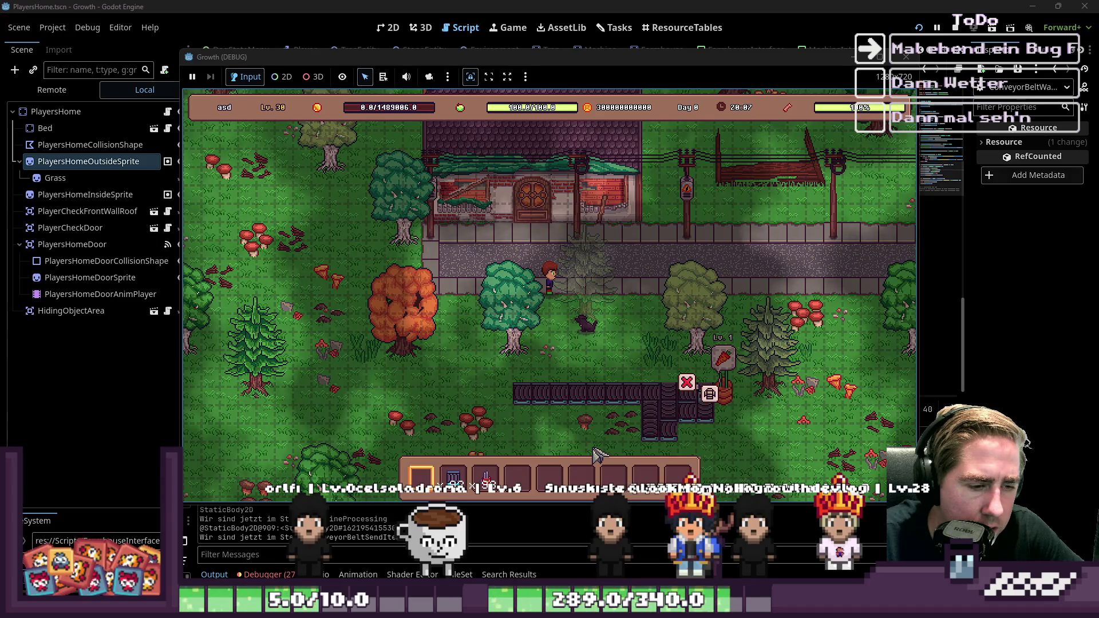
left_click(681, 386)
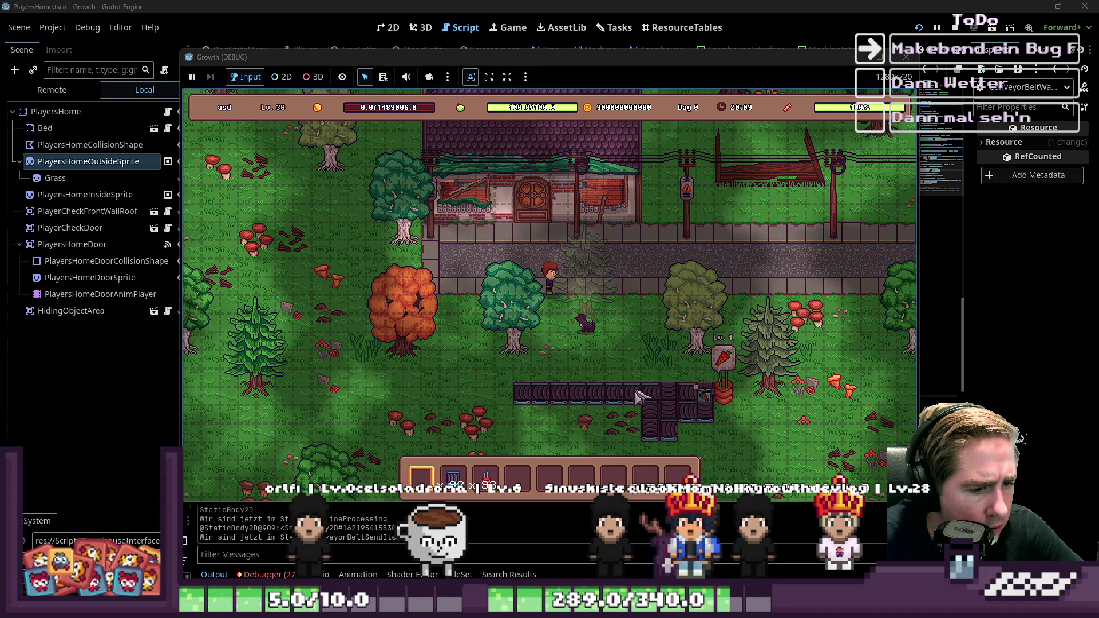
Select the two conveyor pieces at the end of the belt
scroll(588, 406, "up", 1)
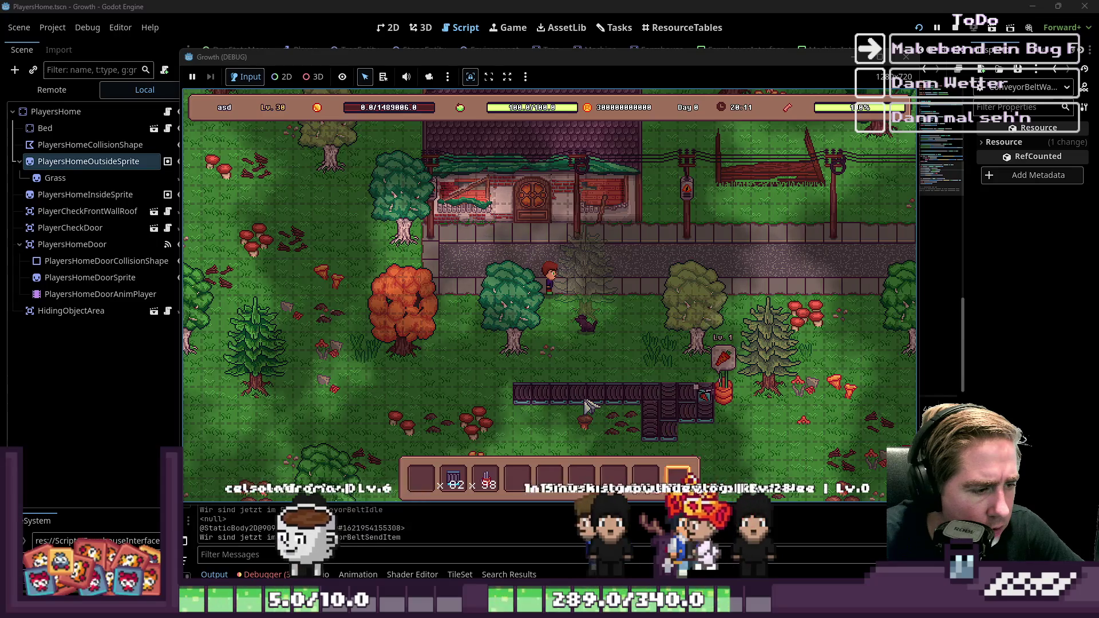
scroll(588, 407, "down", 1)
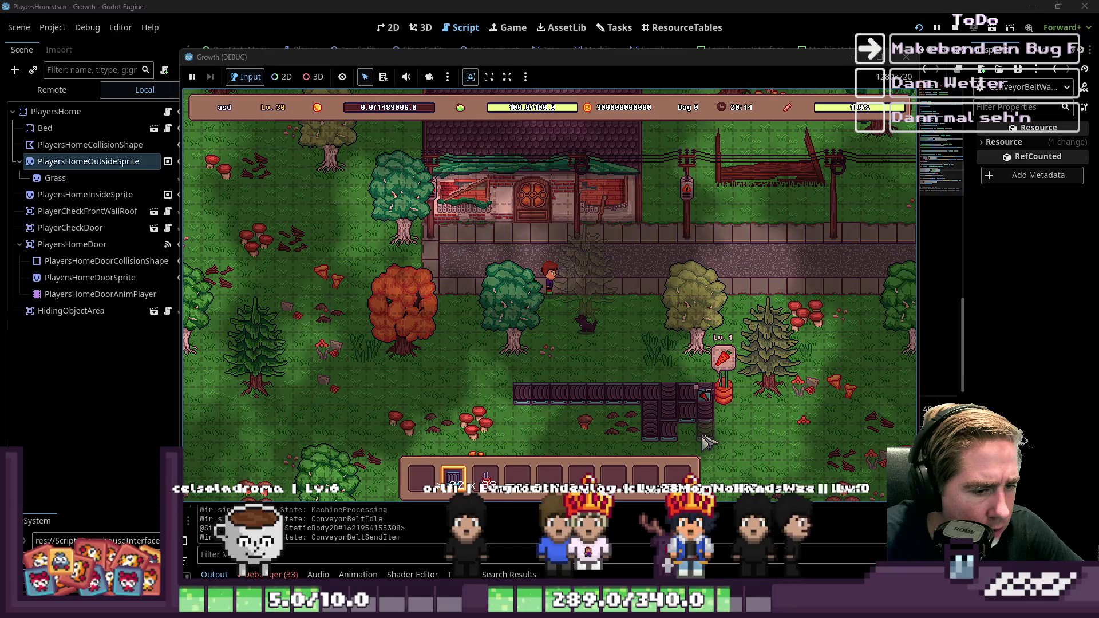
left_click(696, 441)
left_click(678, 440)
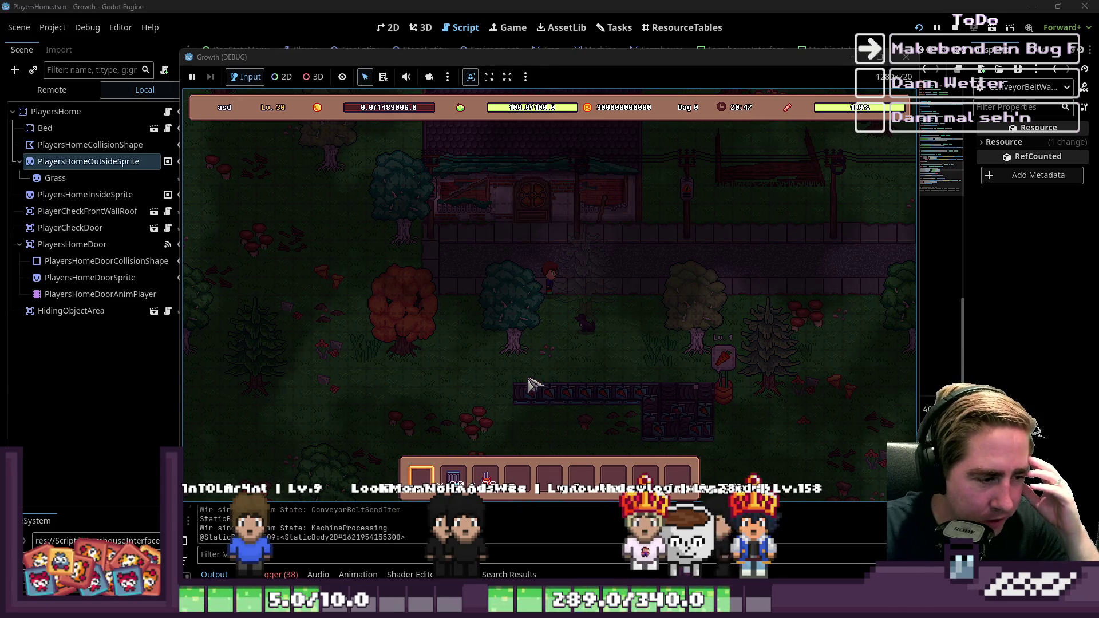
left_click(552, 381)
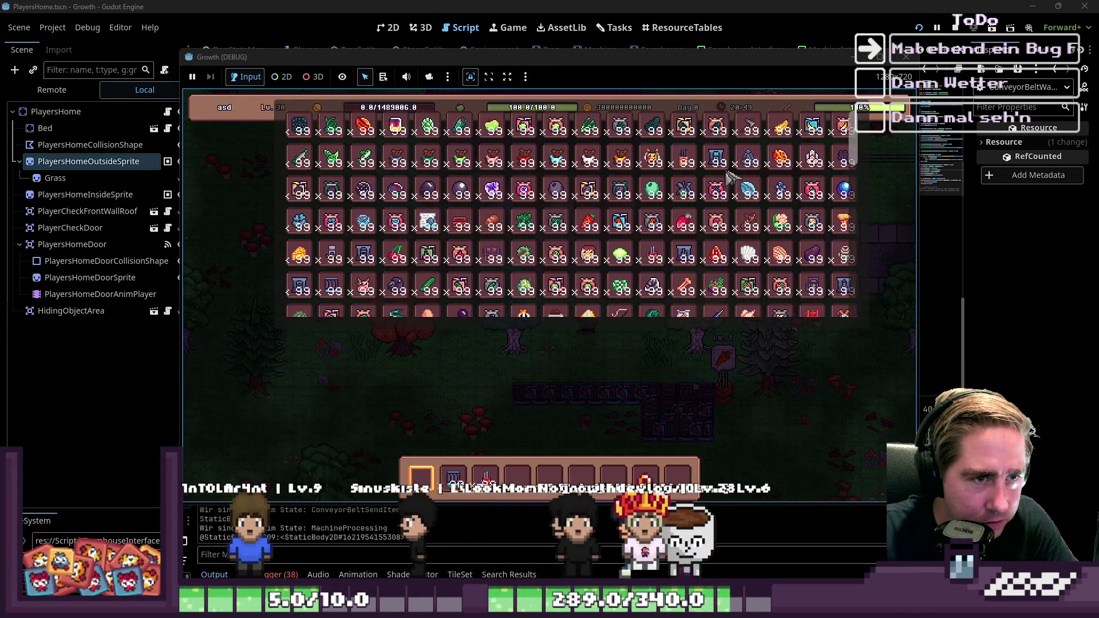
Put a Chest from the debug item grid into the first hotbar slot
scroll(428, 281, "down", 2)
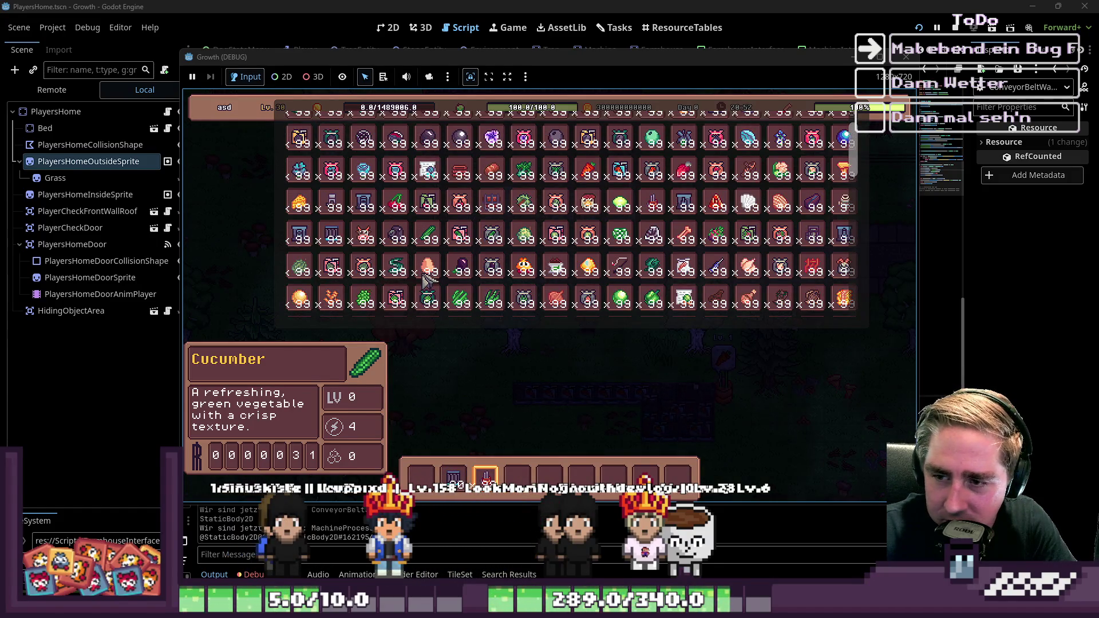
scroll(429, 282, "up", 1)
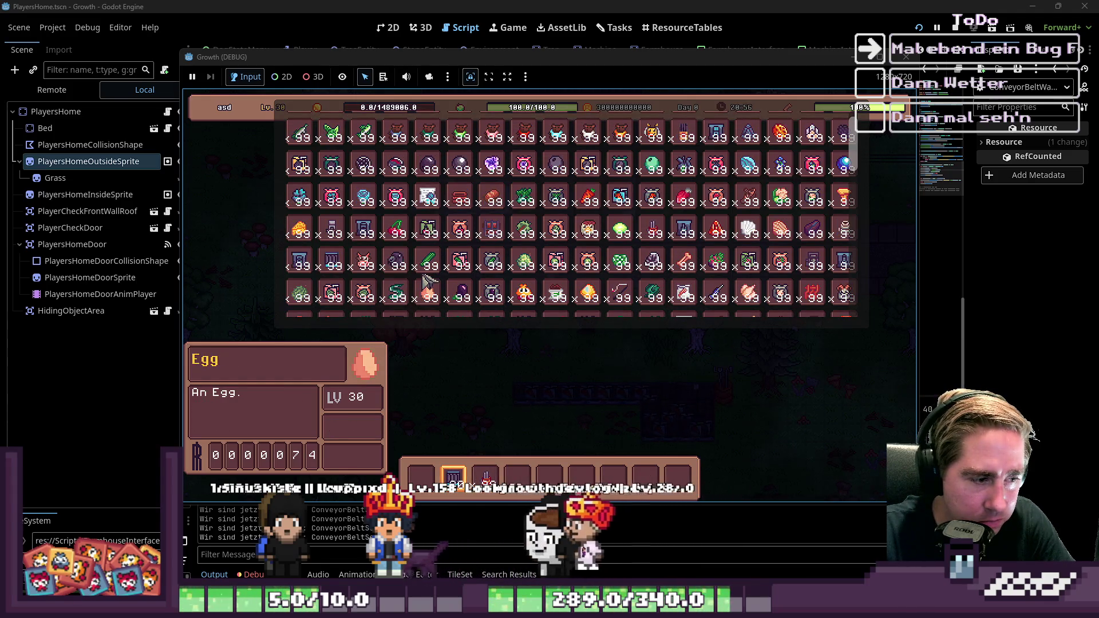
scroll(426, 281, "up", 1)
left_click(428, 280)
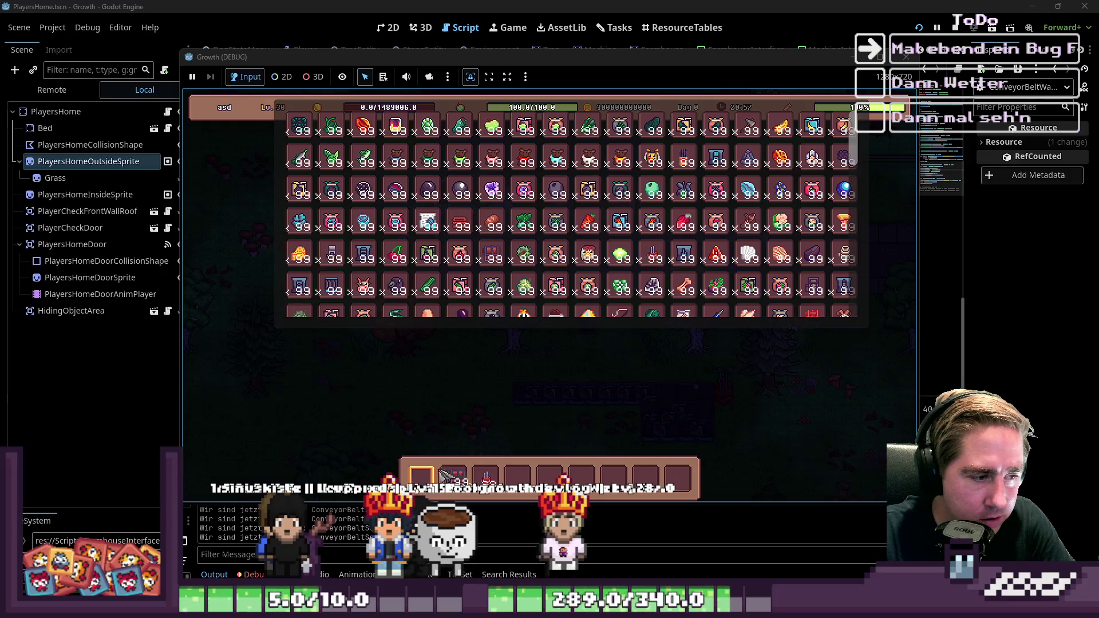
key("Escape")
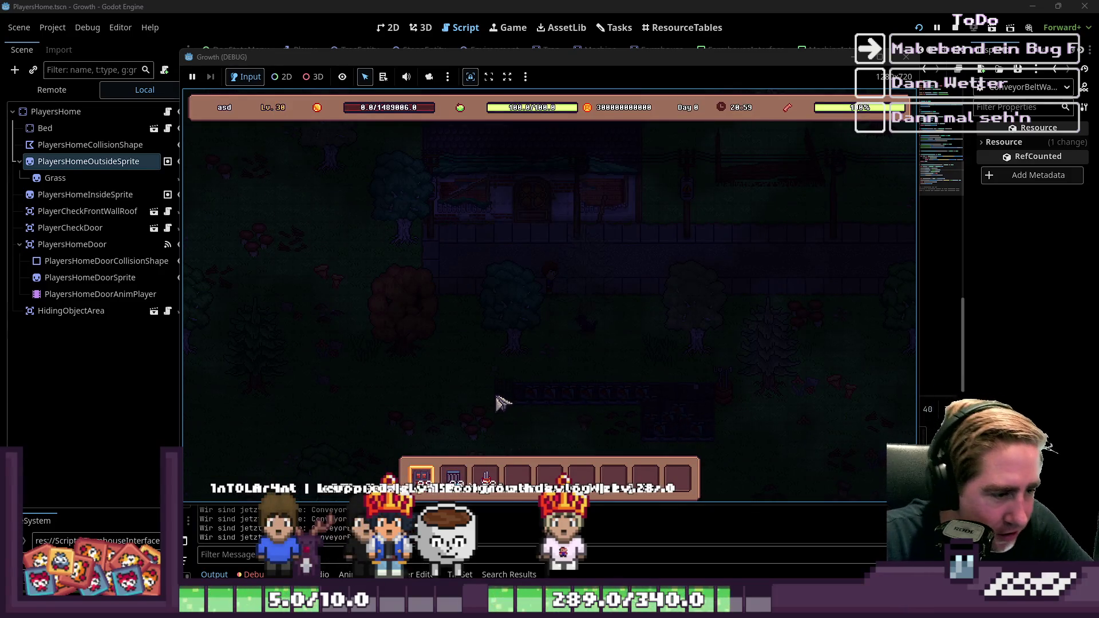
Check the player inventory, then detach the running game into its own window
scroll(405, 422, "down", 3)
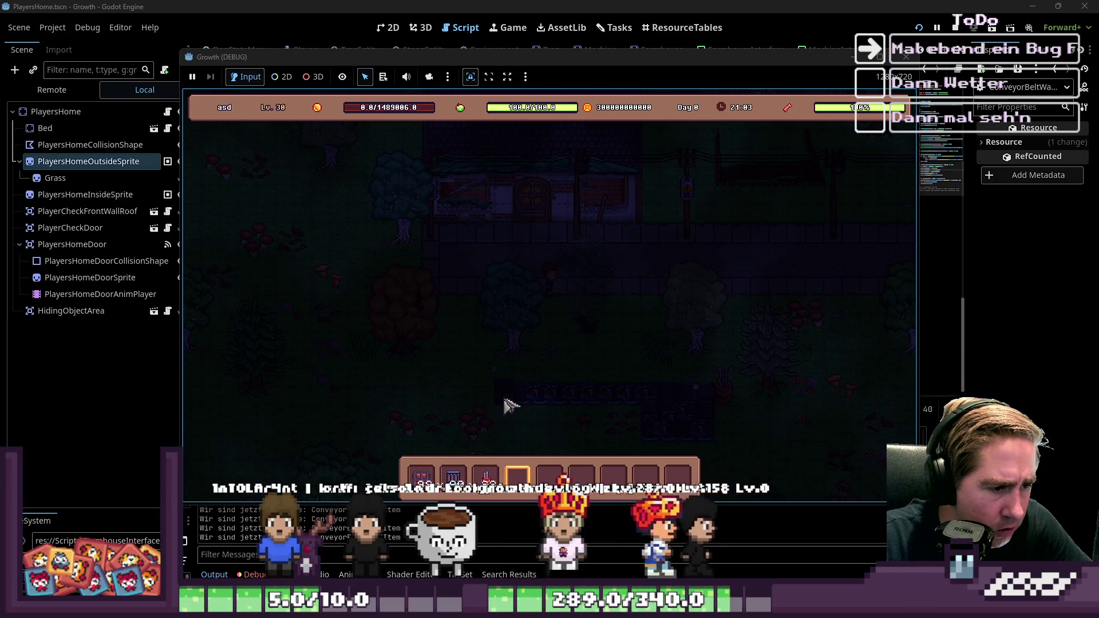
key("i")
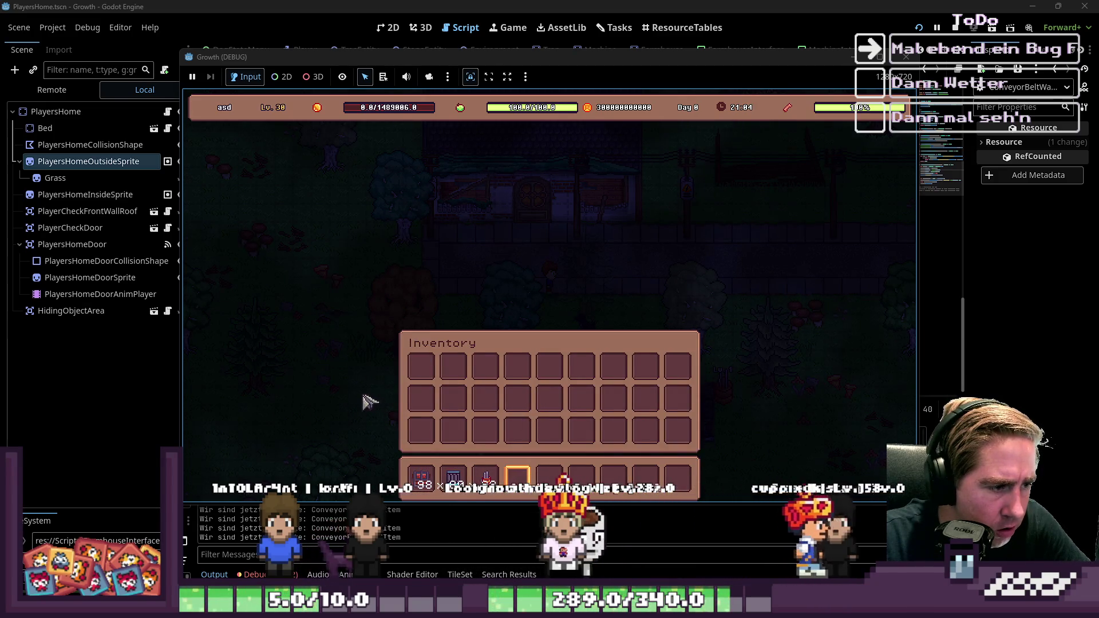
key("i")
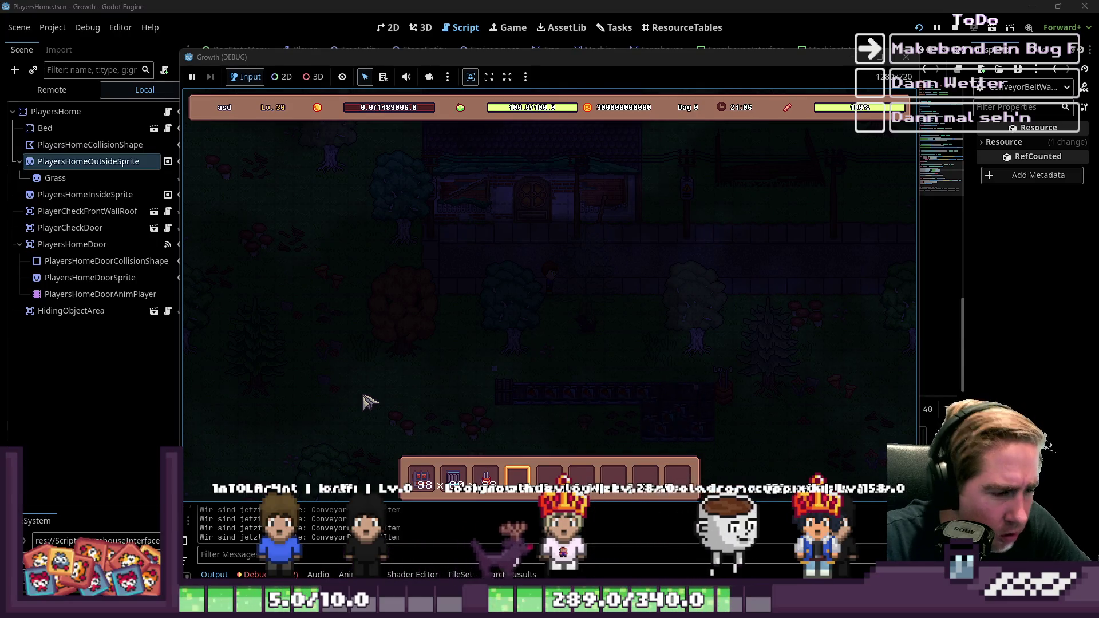
left_click_drag(530, 58, 648, 2)
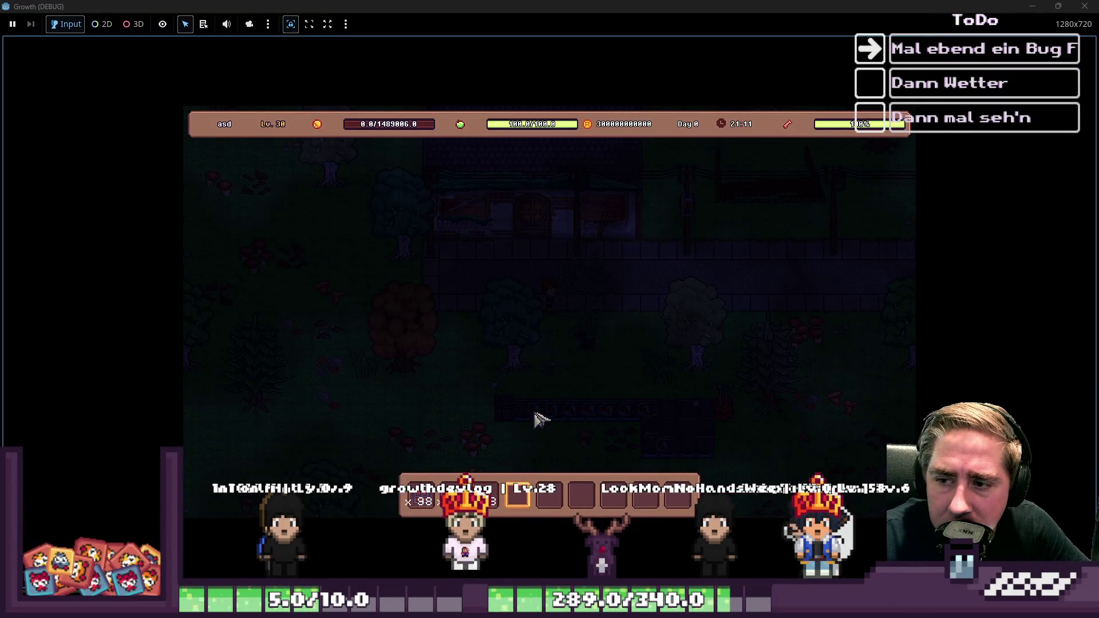
Close the game, revert the tween to global_position and GlobalData.world's ItemGrp, then rerun
left_click(1083, 7)
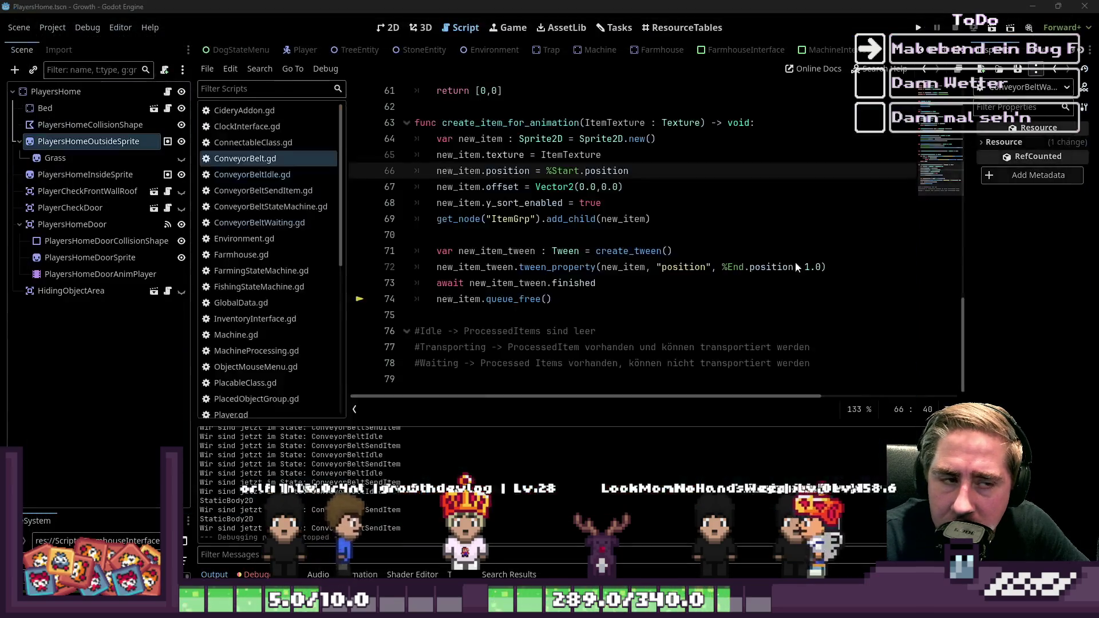
left_click(632, 318)
key("ctrl+z")
key("ctrl+z")
key("ctrl+z")
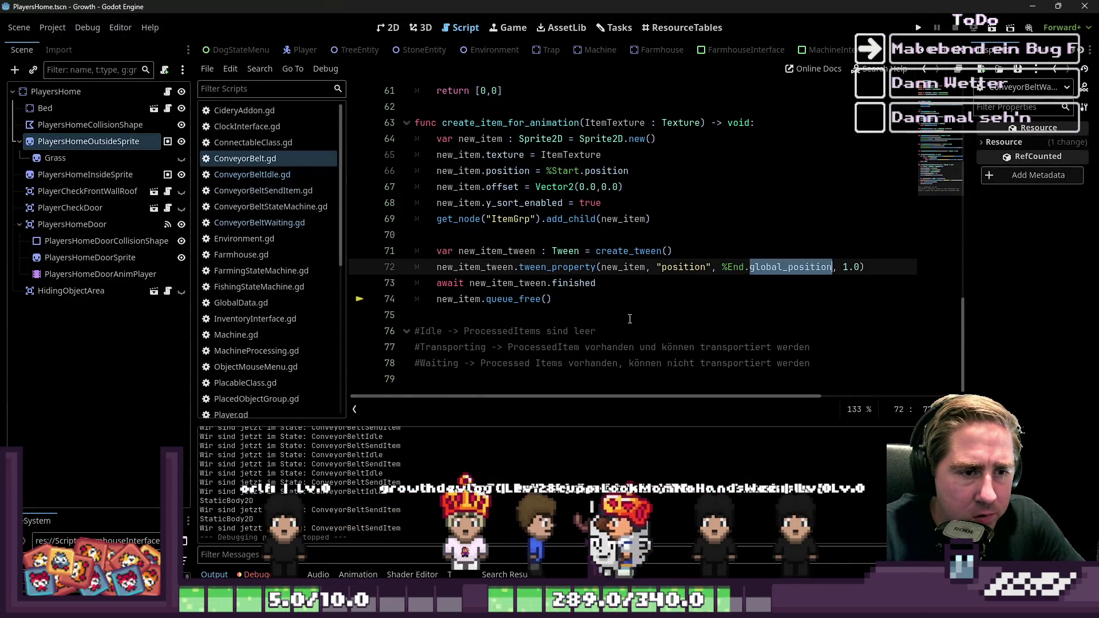
left_click(612, 235)
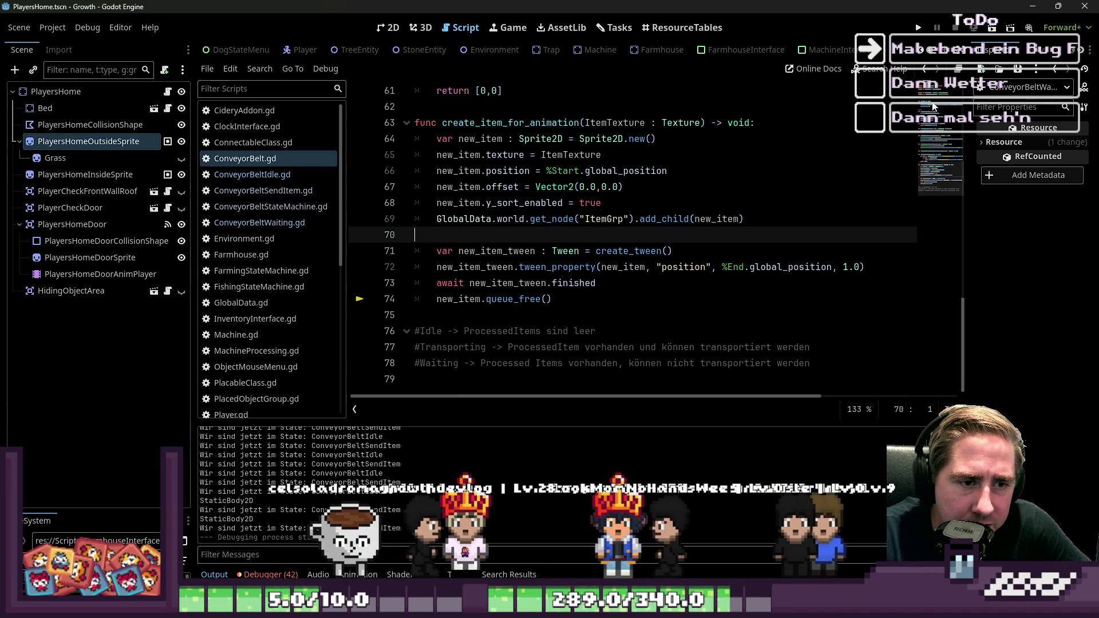
left_click(736, 171)
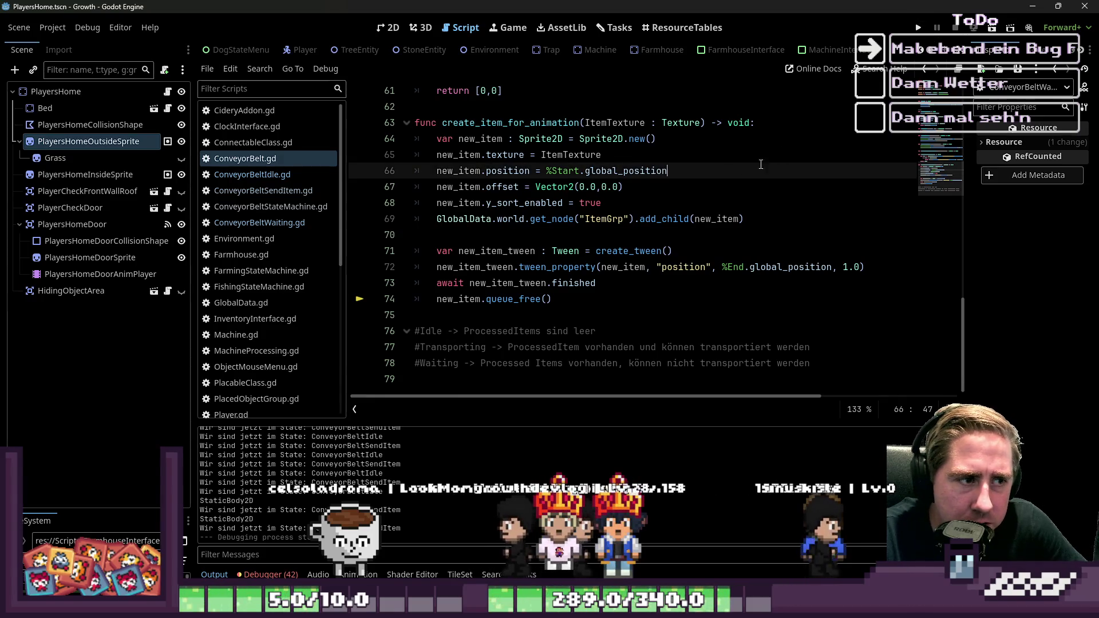
left_click(919, 27)
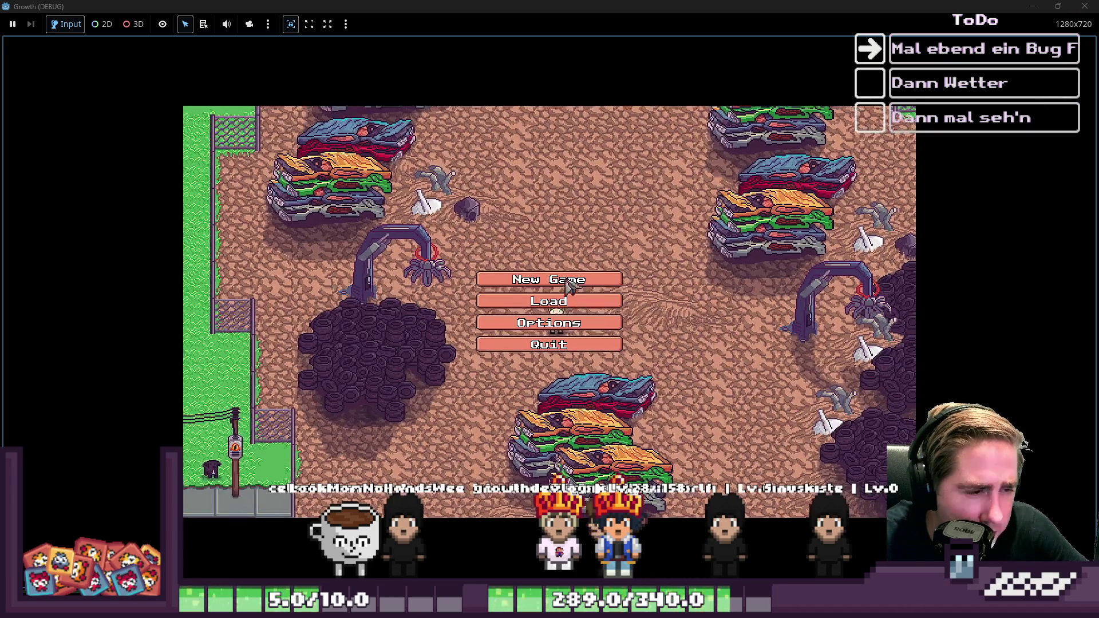
Start a new game with a newly named character
left_click(549, 278)
type("da")
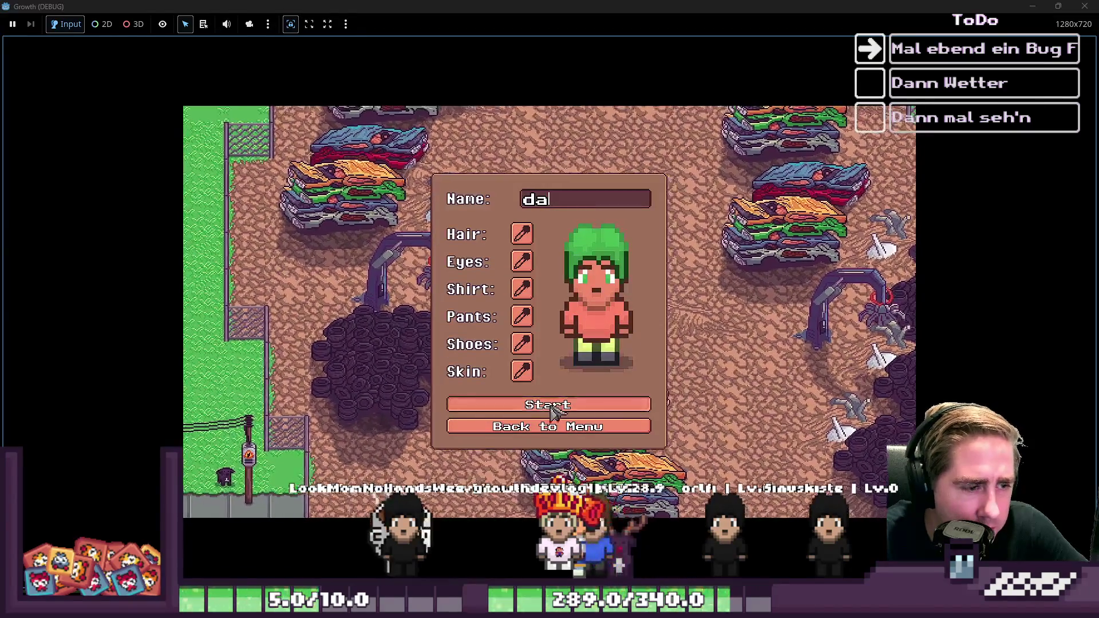
left_click(555, 405)
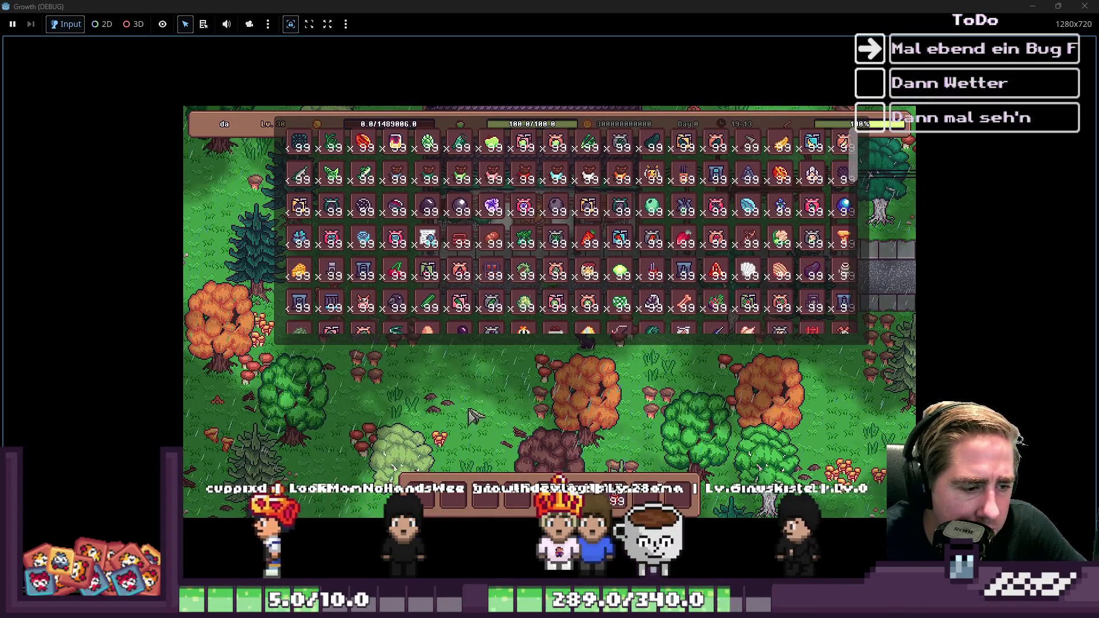
Close the item grid and quest log, and scroll the hotbar to the conveyor belt
mouse_move(332, 311)
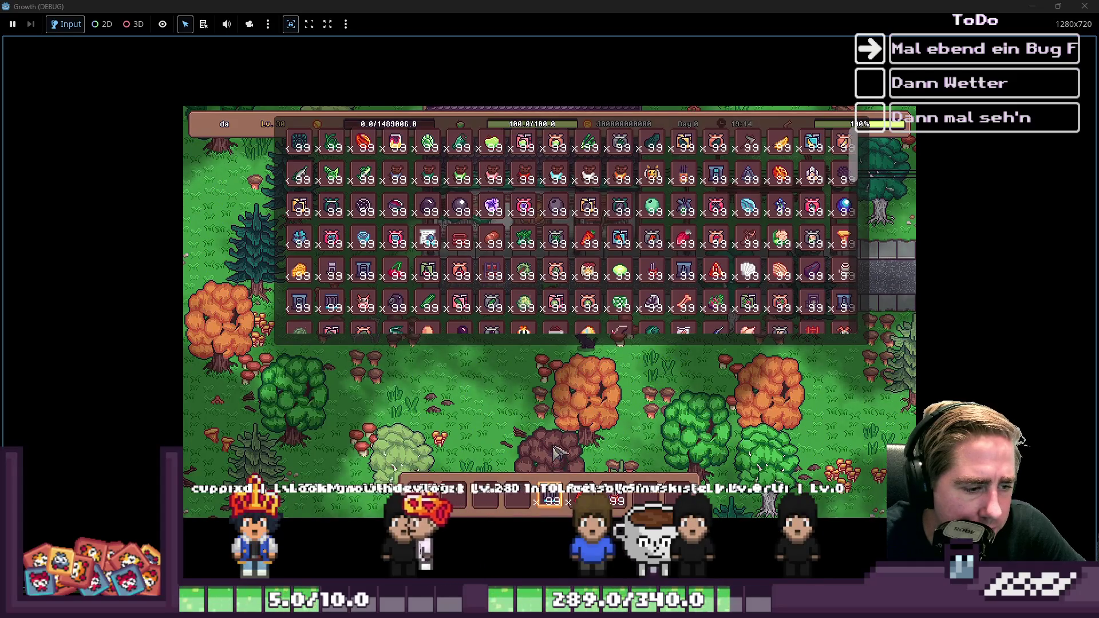
mouse_move(486, 316)
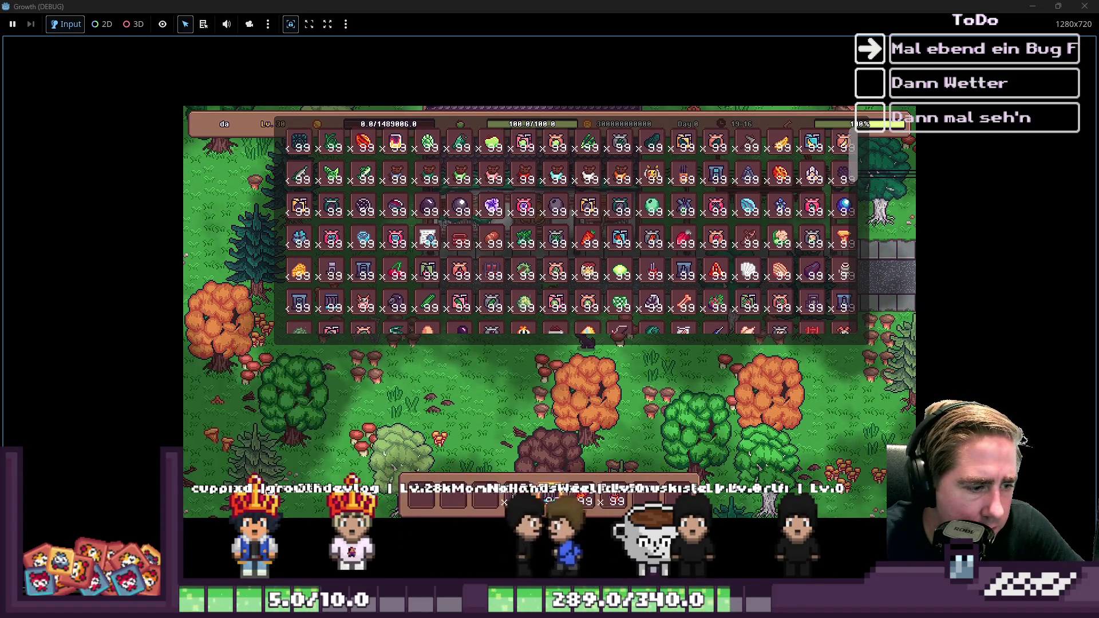
key("i")
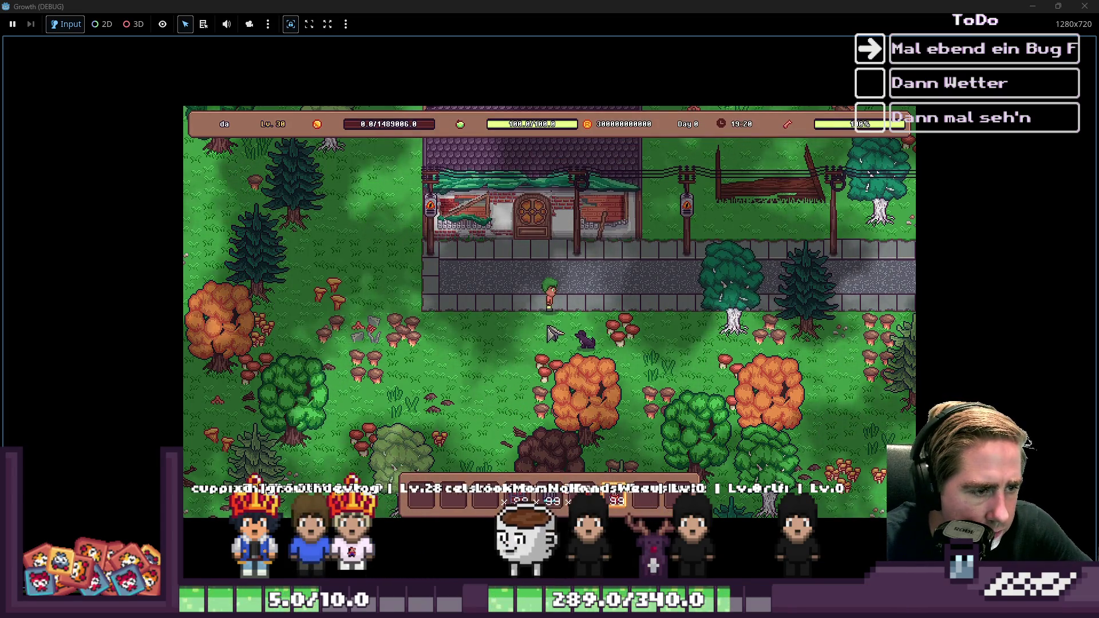
key("q")
key("q")
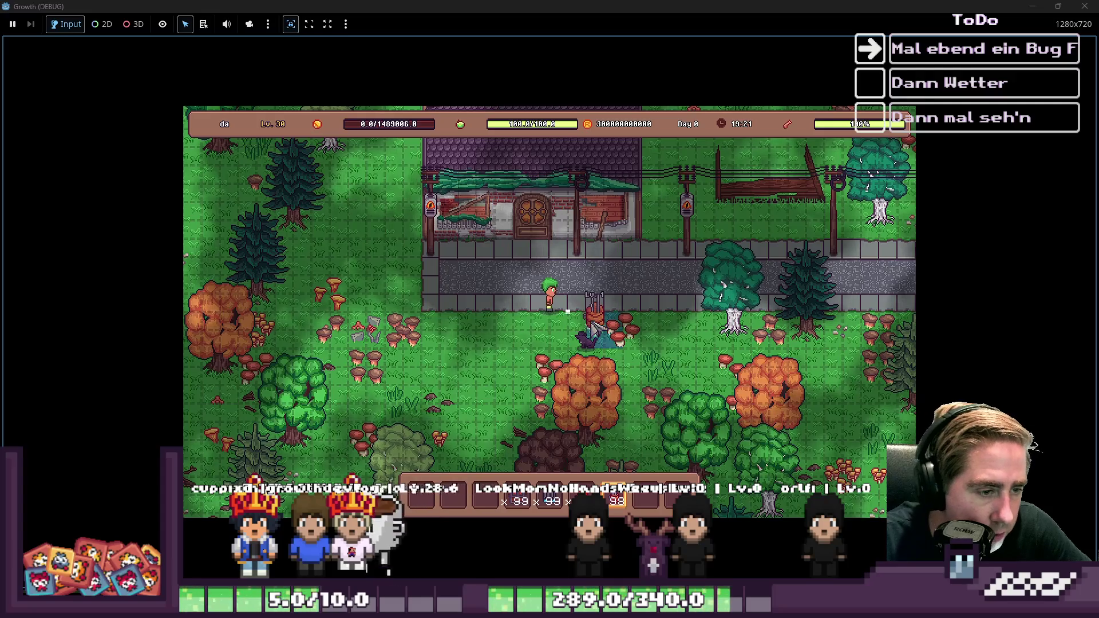
scroll(549, 338, "up", 1)
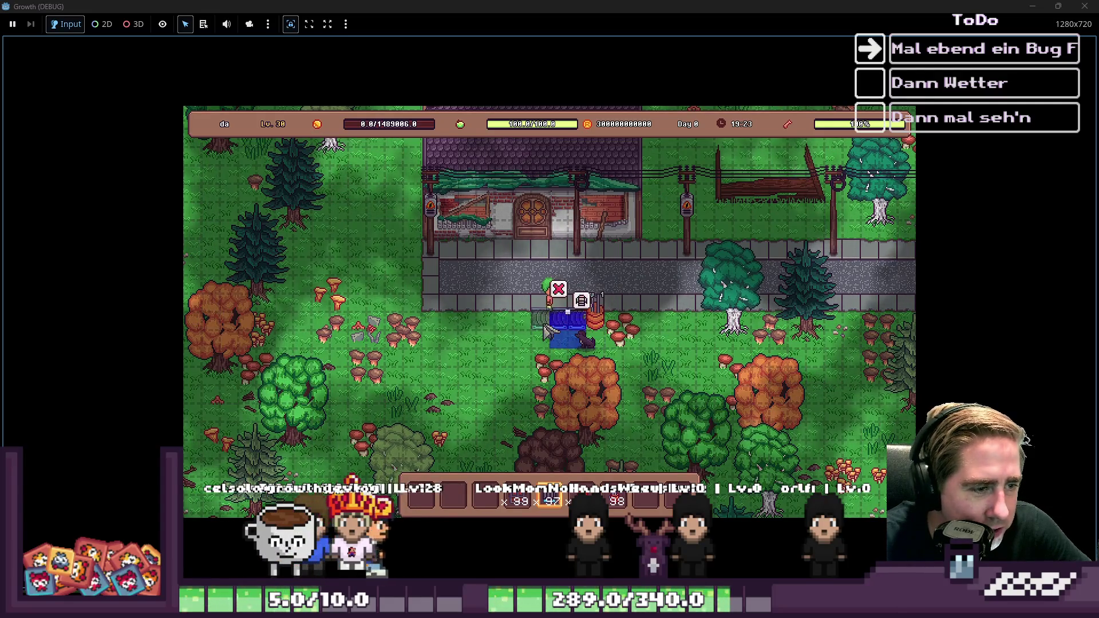
Lay a conveyor belt line down from beside the house, with a Cidery at its end
mouse_move(522, 328)
left_mouse_down()
mouse_move(450, 331)
mouse_move(452, 357)
mouse_move(475, 385)
mouse_move(509, 391)
mouse_move(518, 375)
left_mouse_up()
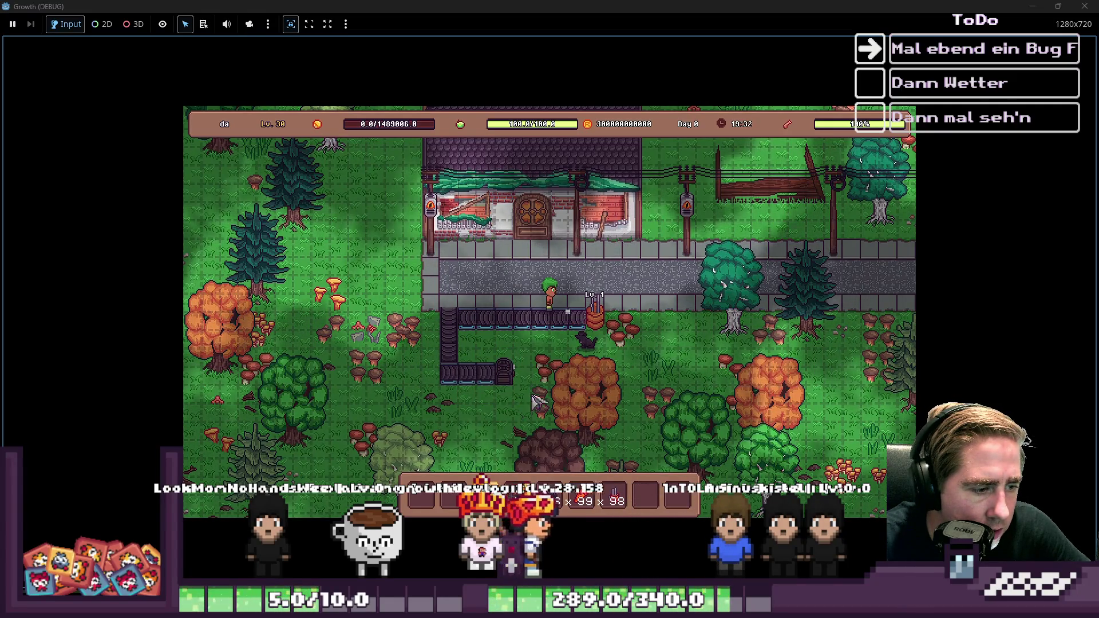
left_click(601, 321)
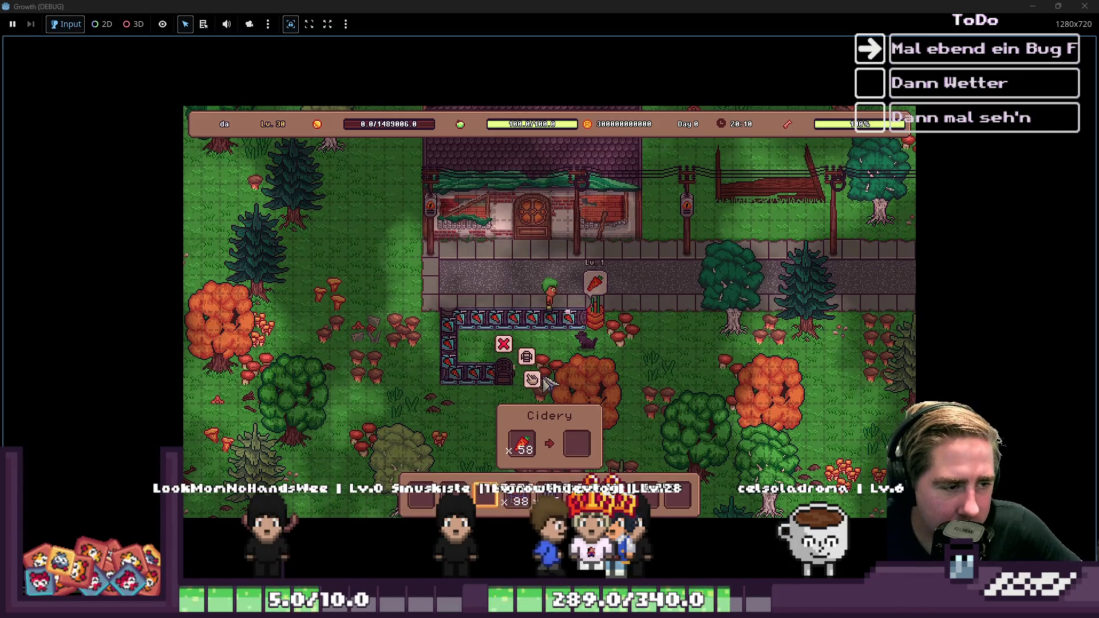
Check the chest inventory, then walk the character down-left away from the house
left_click(507, 377)
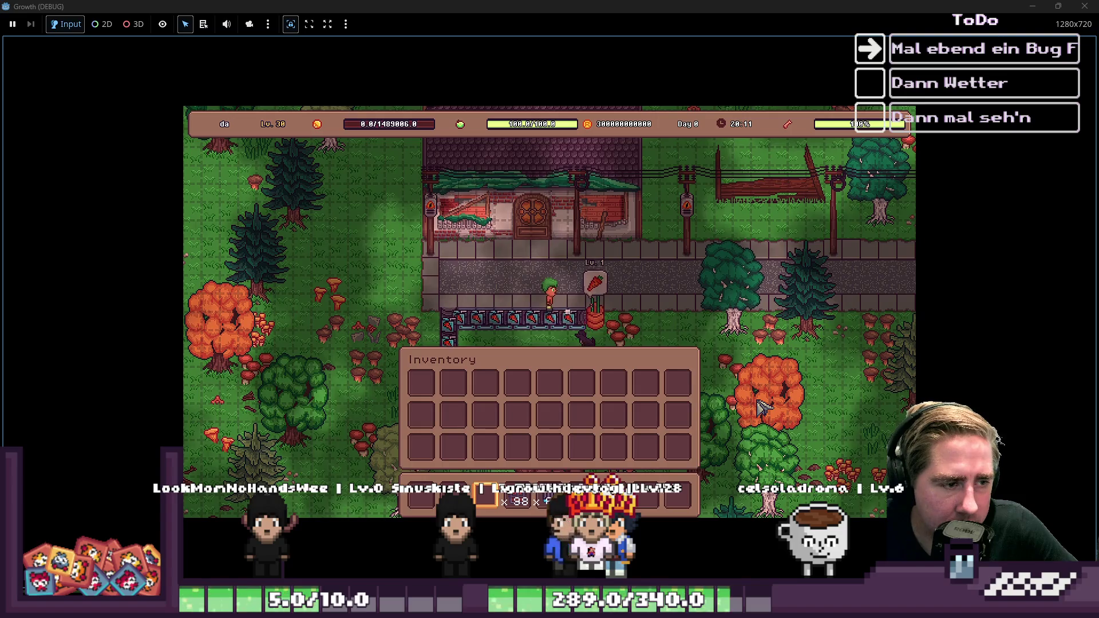
key("Escape")
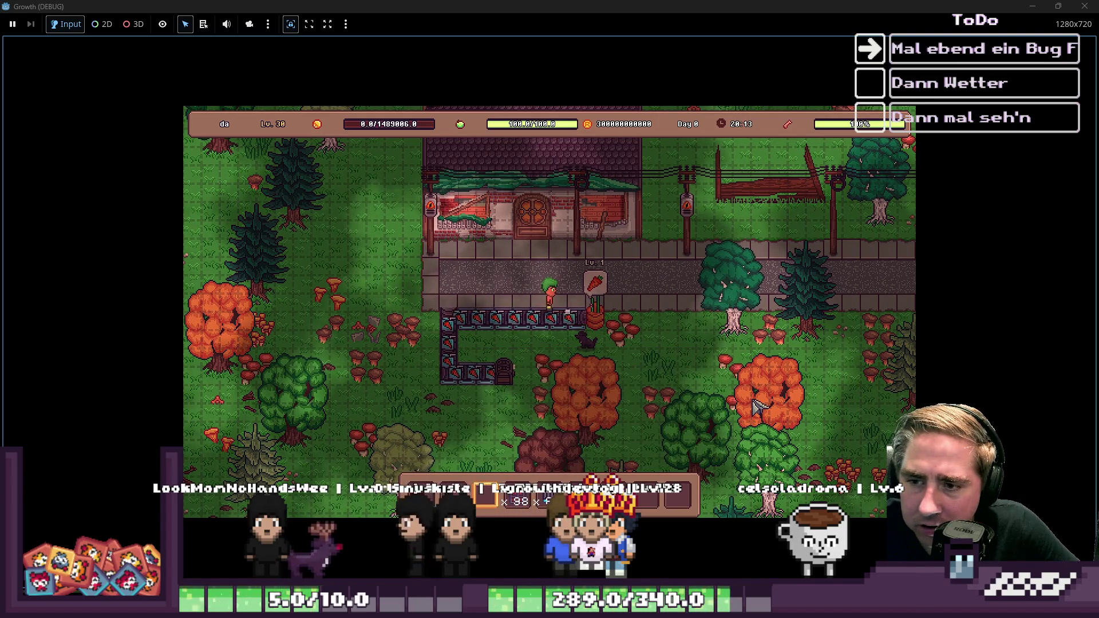
key("a")
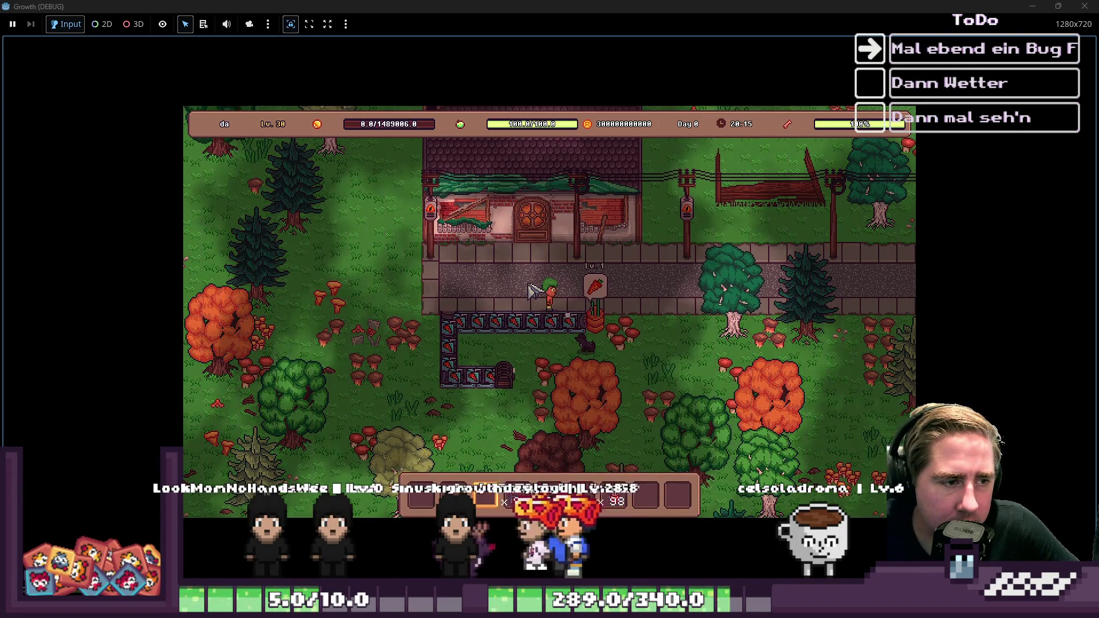
key("a")
key("s")
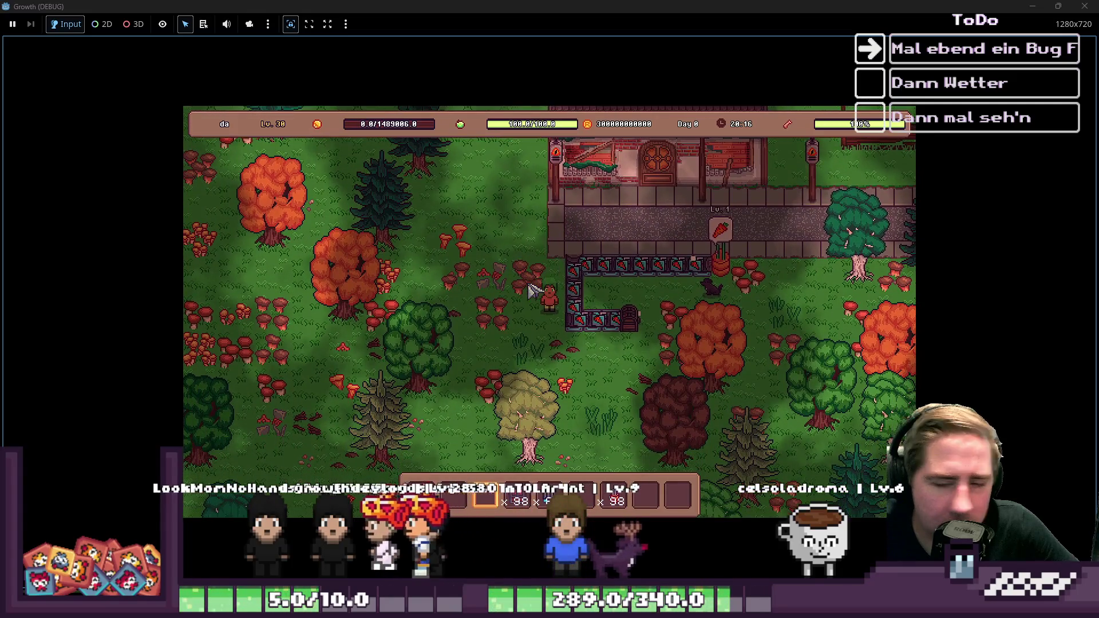
key("s")
Walk back toward the house and pick conveyor pieces back up from the line
key("d")
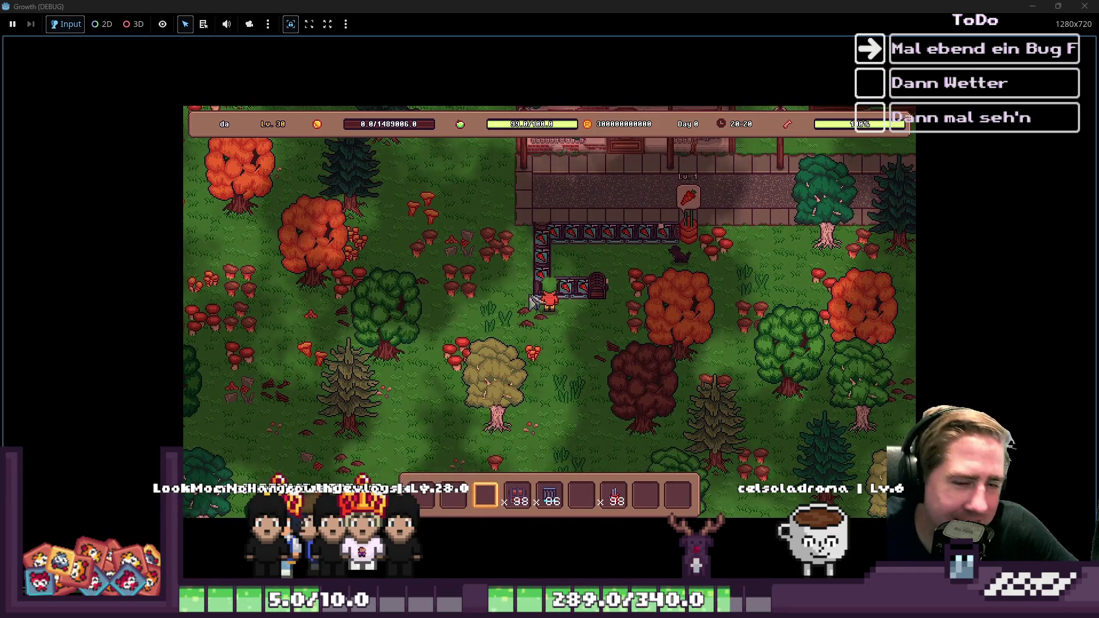
key("d")
key("w")
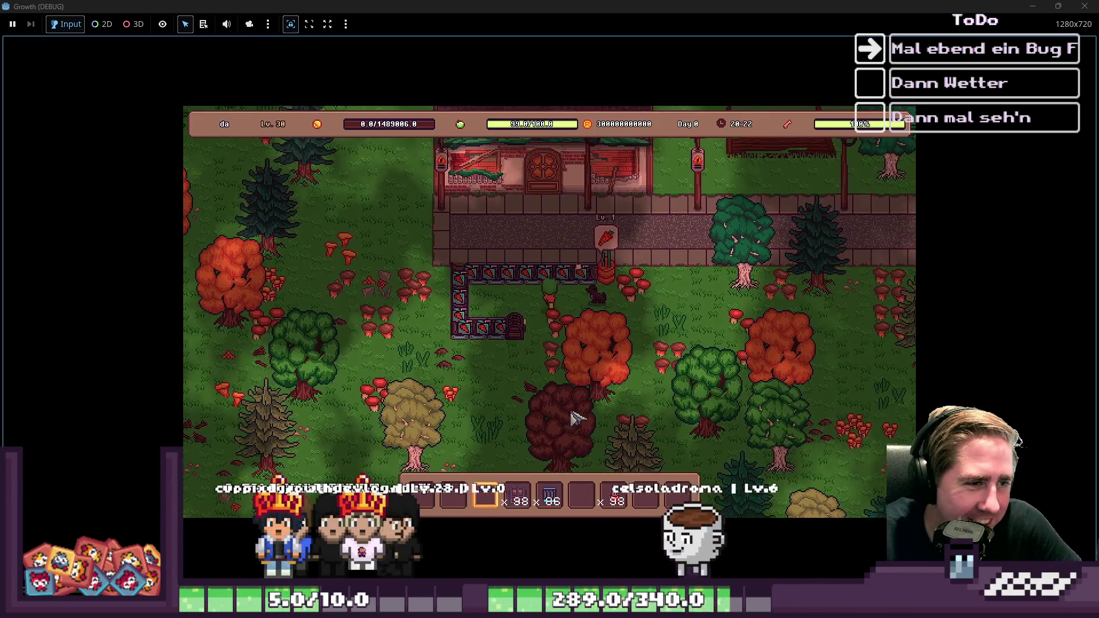
key("a")
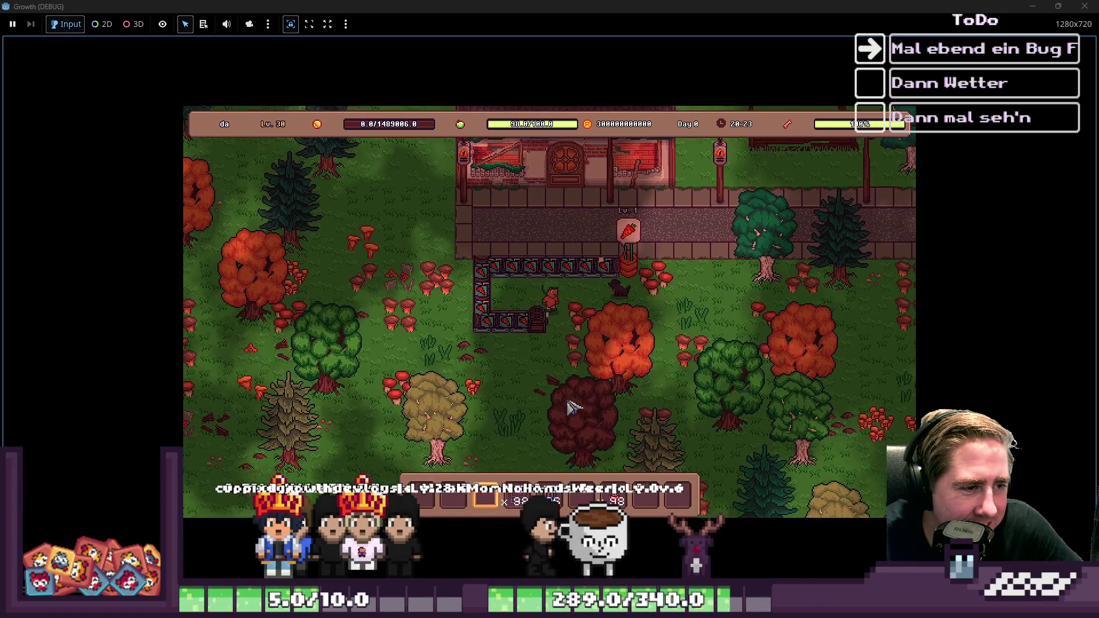
key("s")
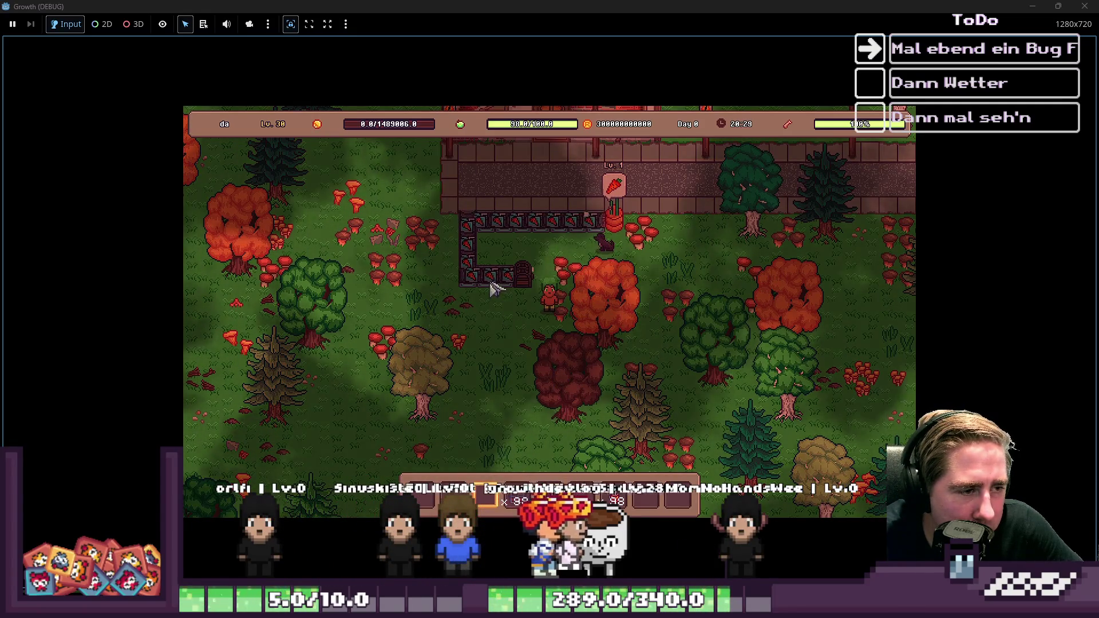
left_click(513, 260)
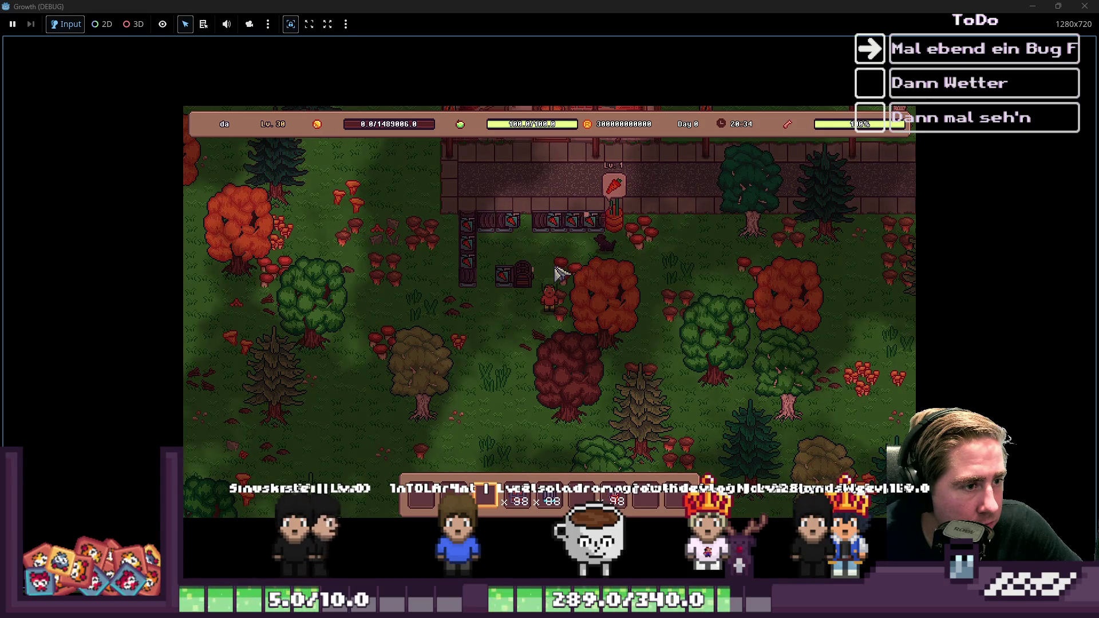
mouse_move(575, 239)
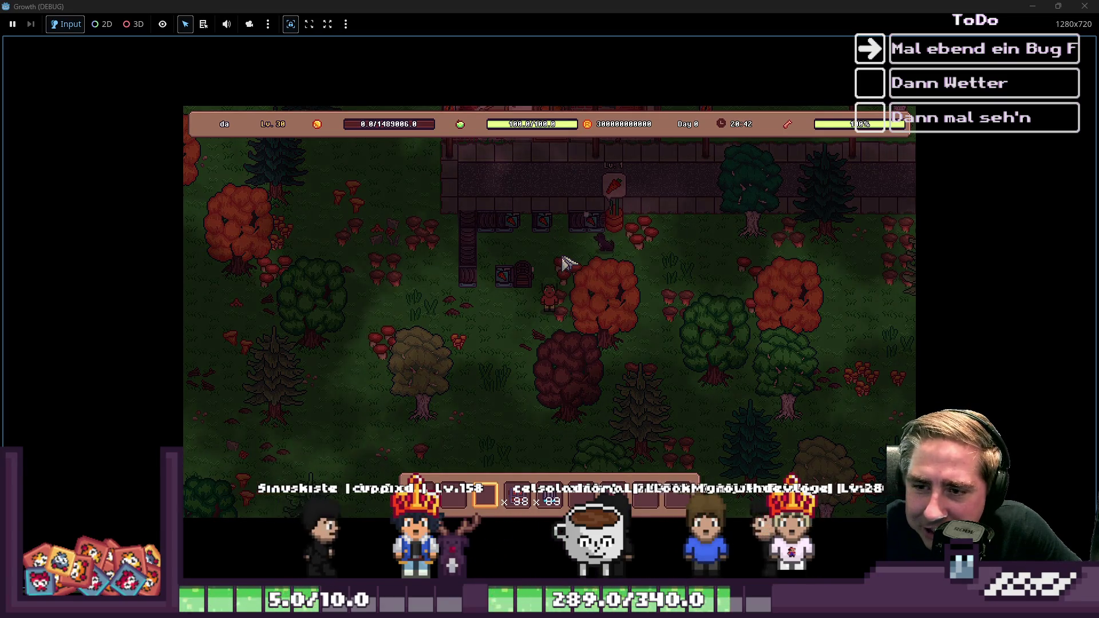
Close the Growth debug window and select the tween code on lines 71–74 of ConveyorBelt.gd
left_click(1085, 5)
double_click(541, 138)
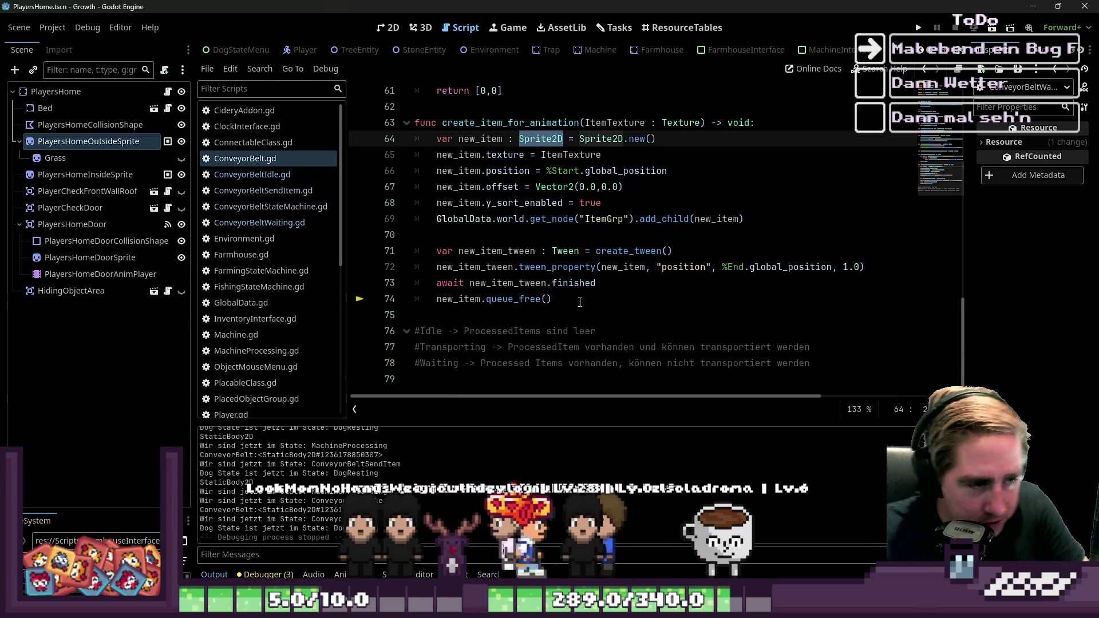
double_click(498, 299)
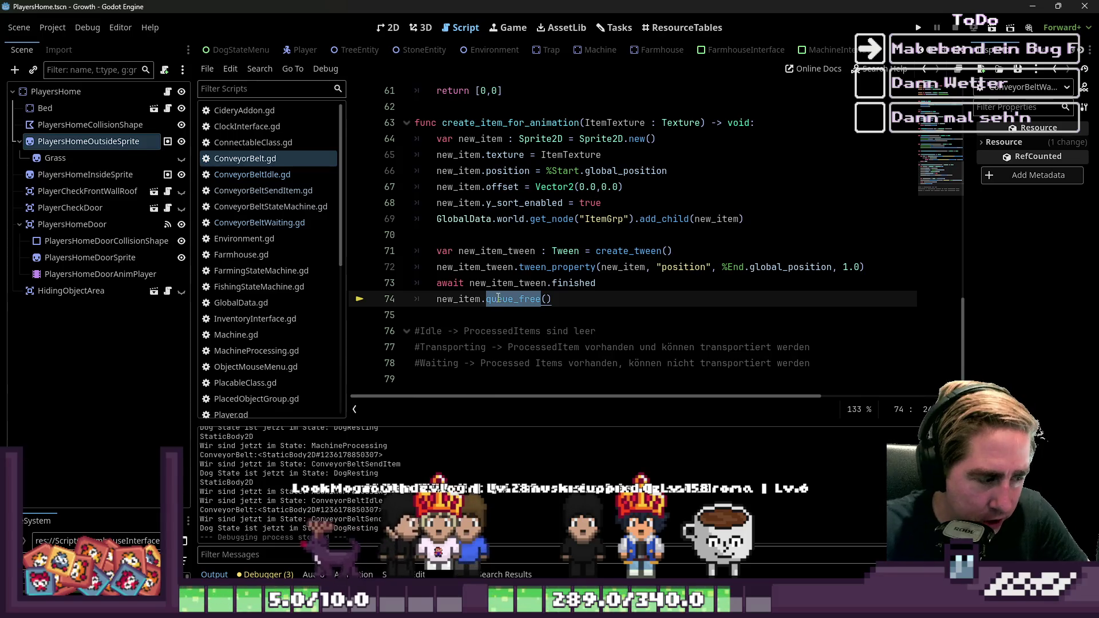
left_click_drag(558, 300, 416, 252)
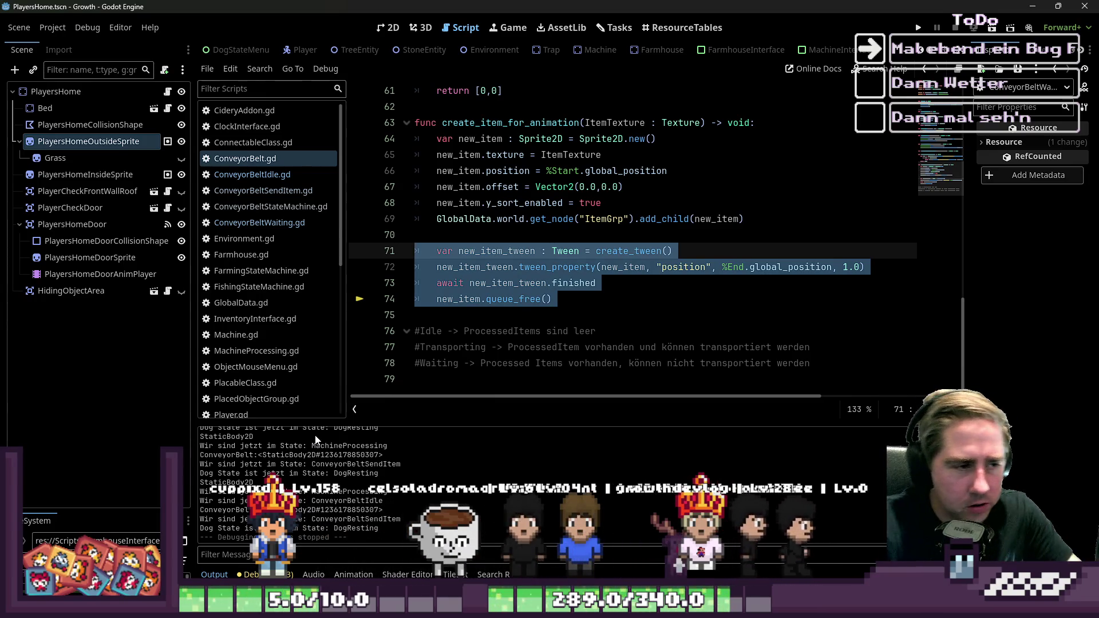
scroll(277, 300, "down", 2)
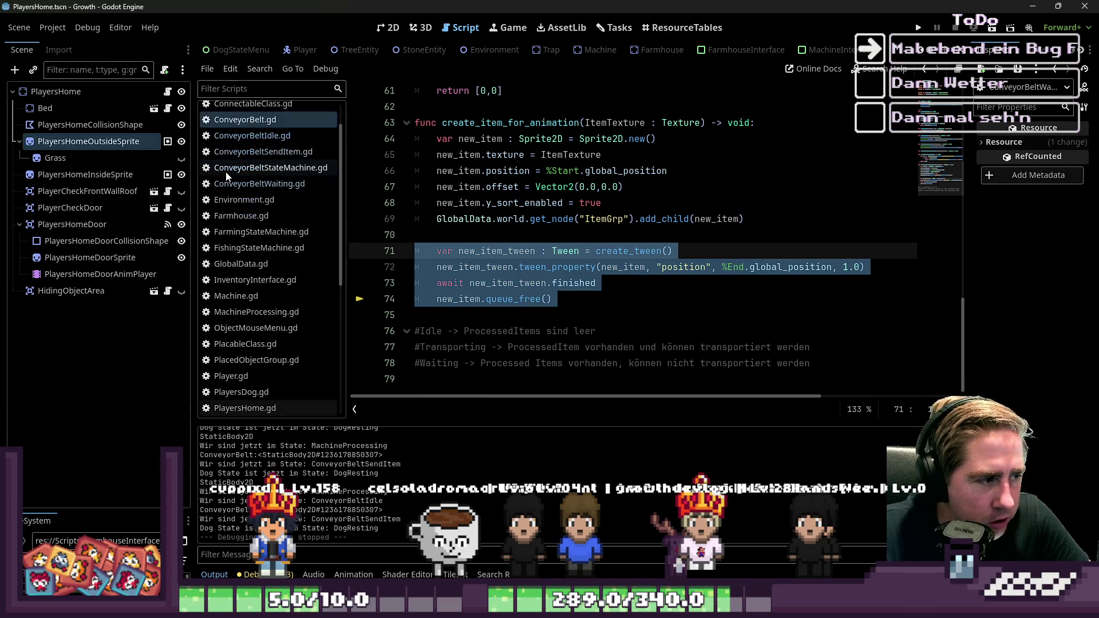
left_click(282, 262)
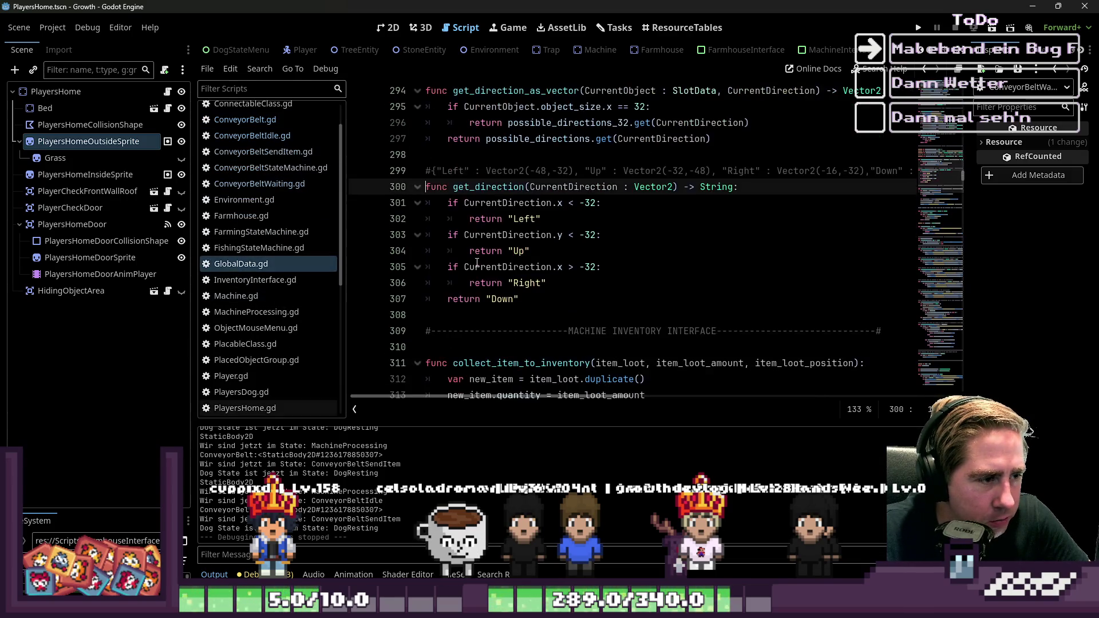
left_click(245, 119)
left_click_drag(553, 299, 417, 253)
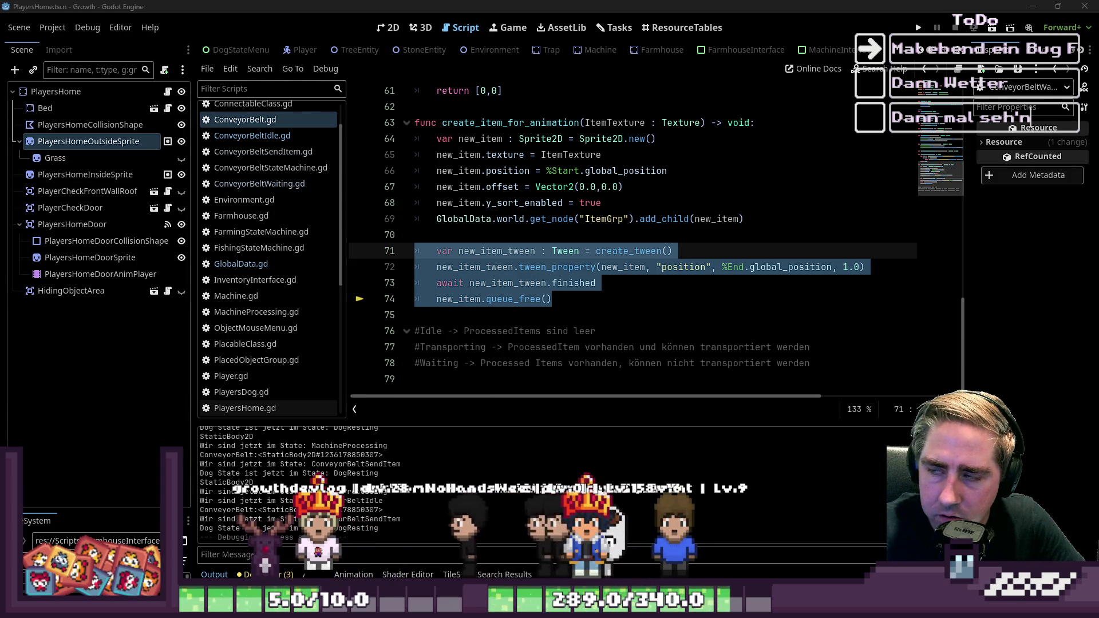
mouse_move(555, 299)
left_mouse_down()
mouse_move(345, 236)
mouse_move(345, 251)
left_mouse_up()
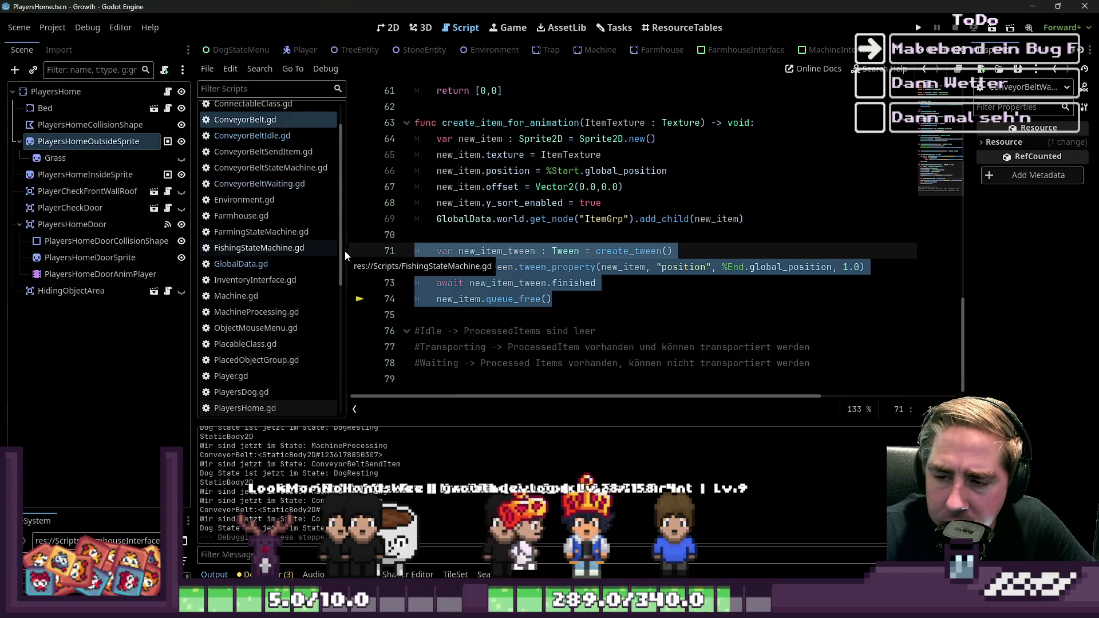
left_click_drag(552, 299, 411, 256)
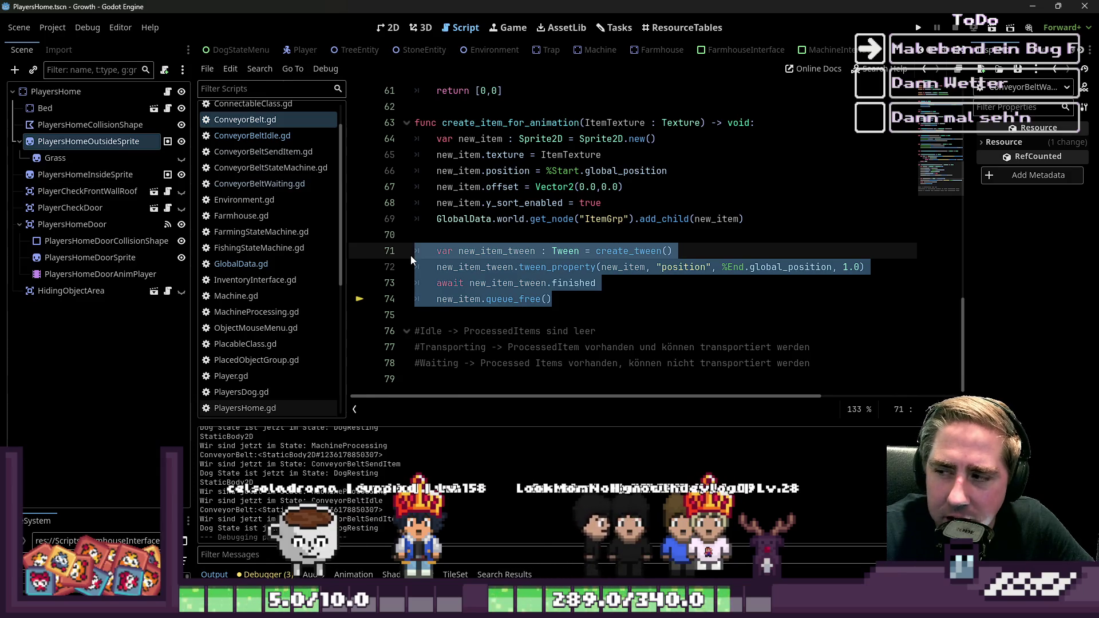
mouse_move(474, 299)
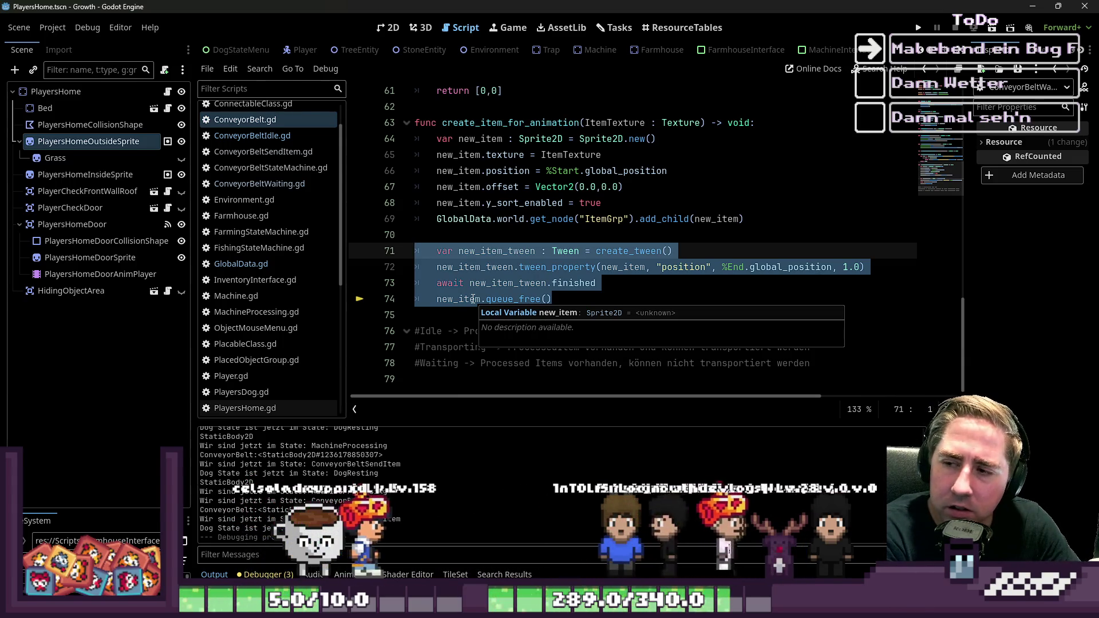
left_click(564, 284)
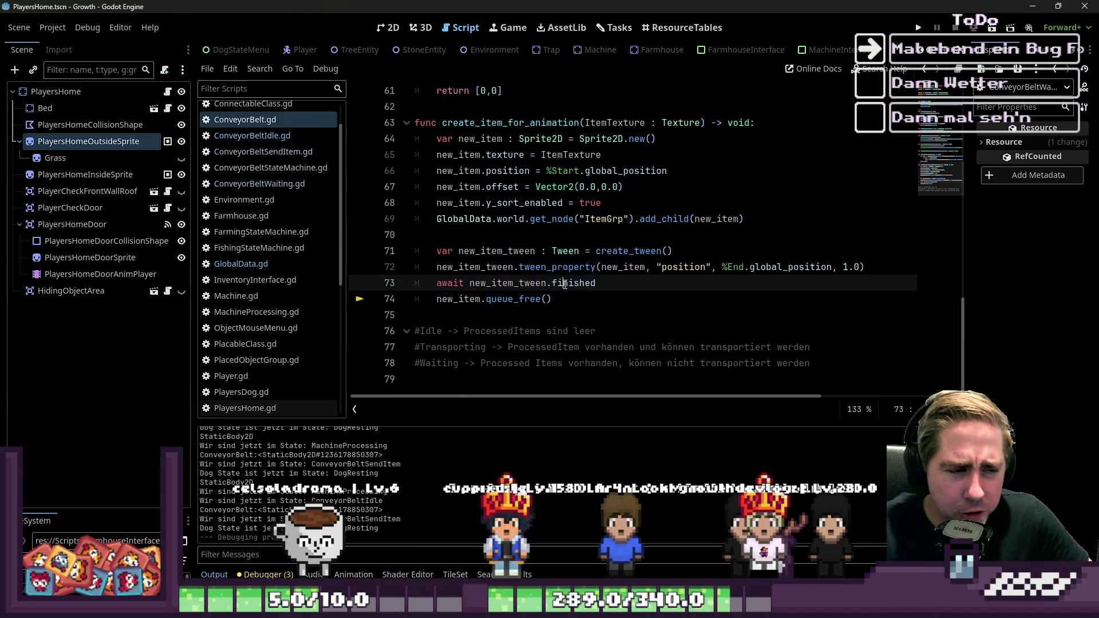
Look through ConveyorBeltWaiting.gd and ConveyorBeltIdle.gd, ending on ConveyorBeltSendItem.gd
left_click(576, 320)
scroll(575, 333, "up", 10)
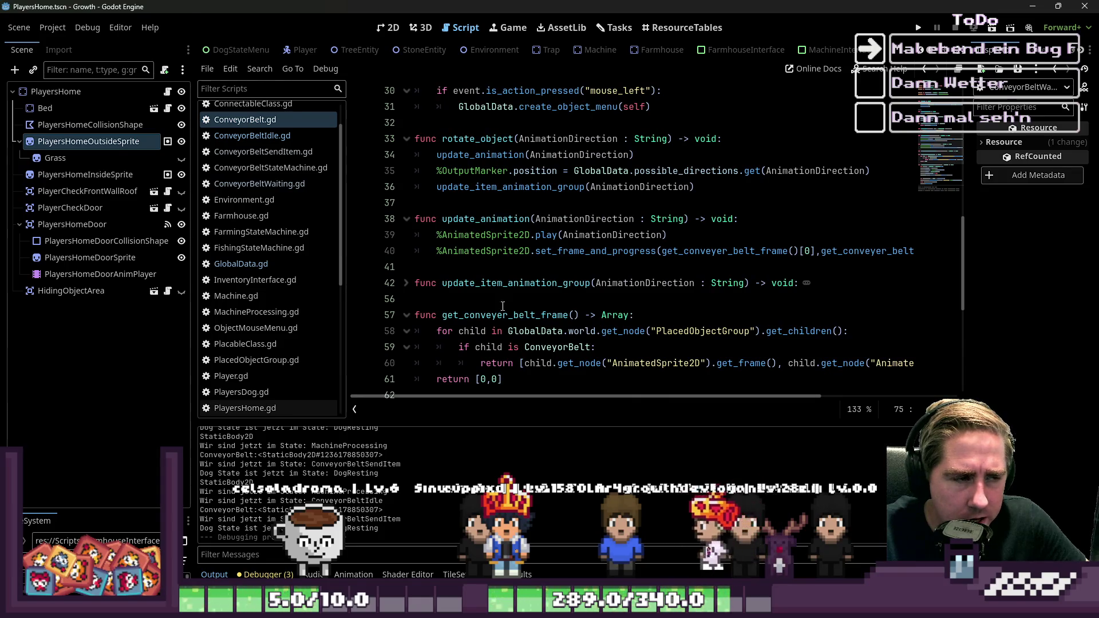
left_click(261, 184)
left_click(279, 136)
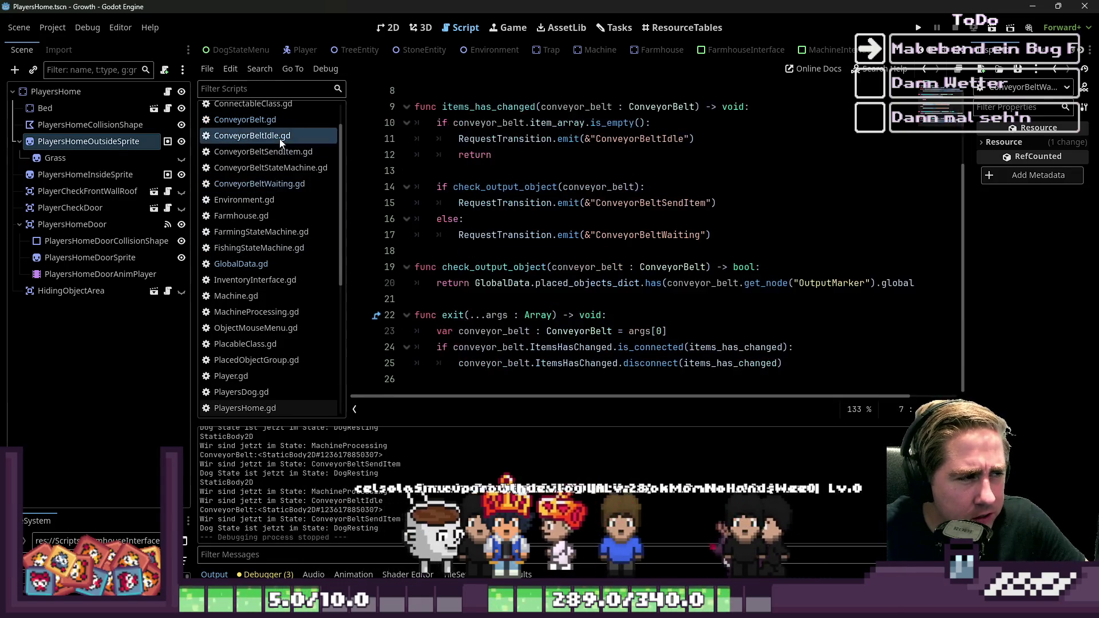
scroll(404, 222, "up", 2)
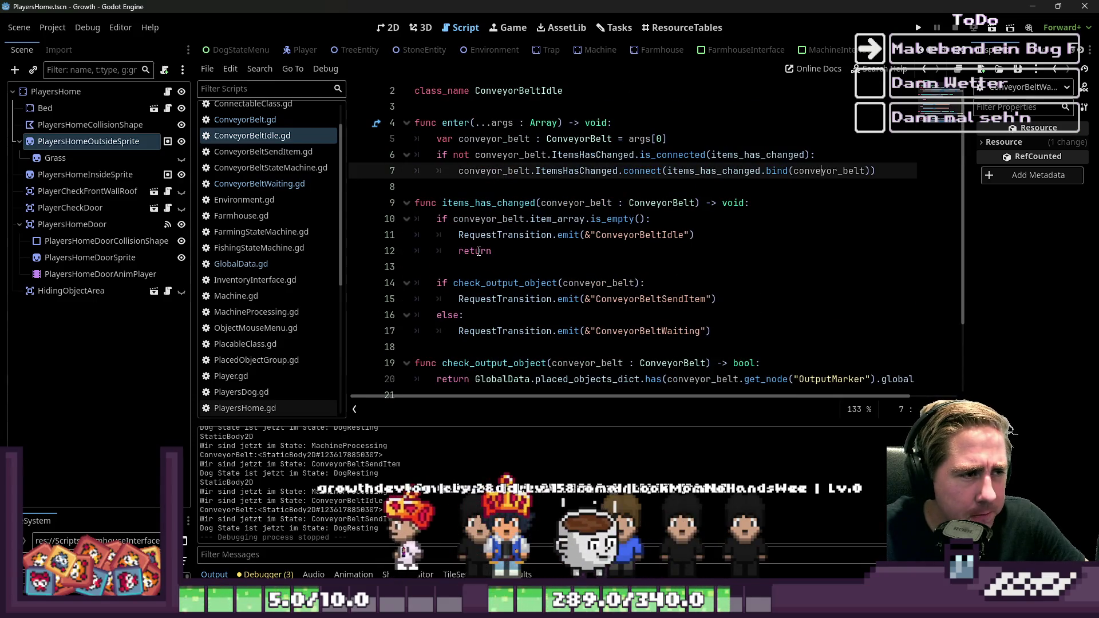
left_click(263, 152)
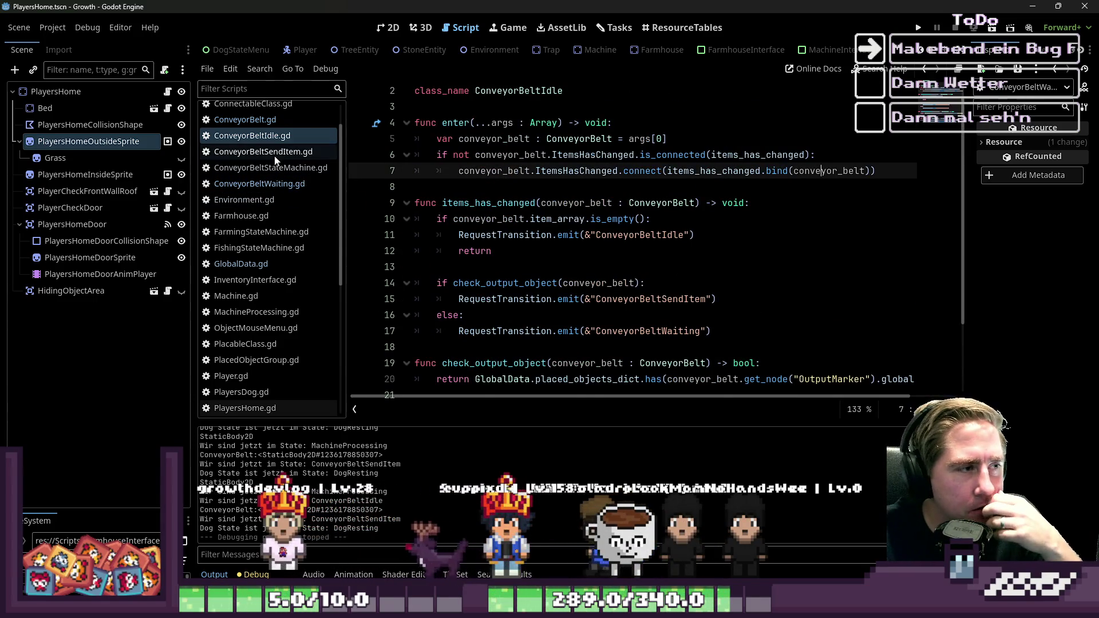
left_click(498, 251)
scroll(498, 254, "up", 1)
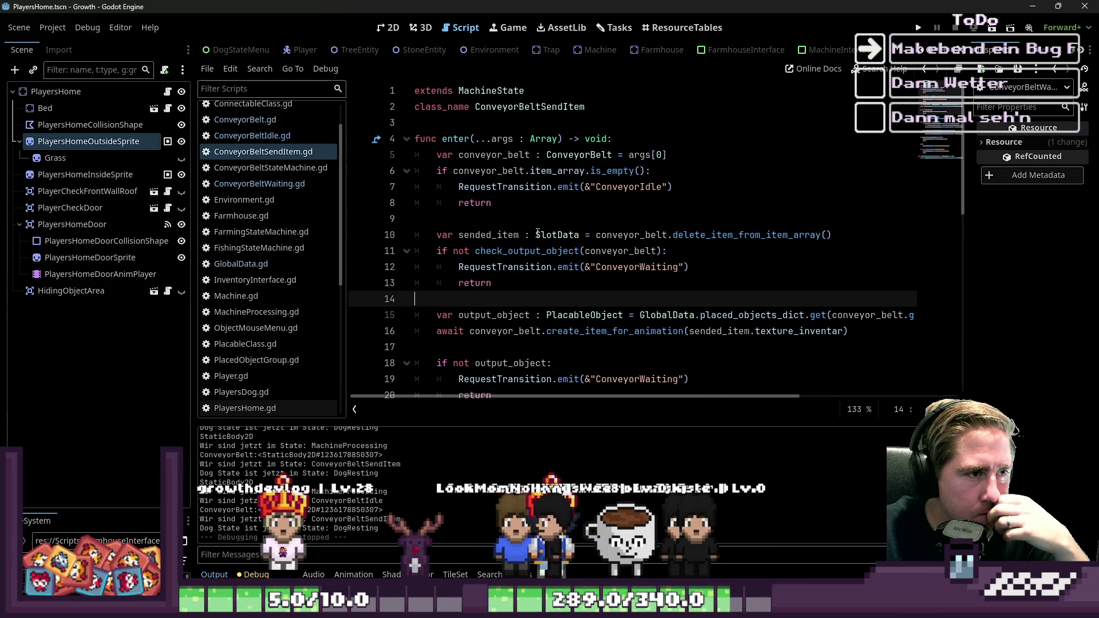
Inspect line 10's sended_item and the documentation for delete_item_from_item_array
scroll(477, 191, "down", 1)
double_click(477, 188)
scroll(493, 193, "down", 1)
scroll(502, 195, "up", 2)
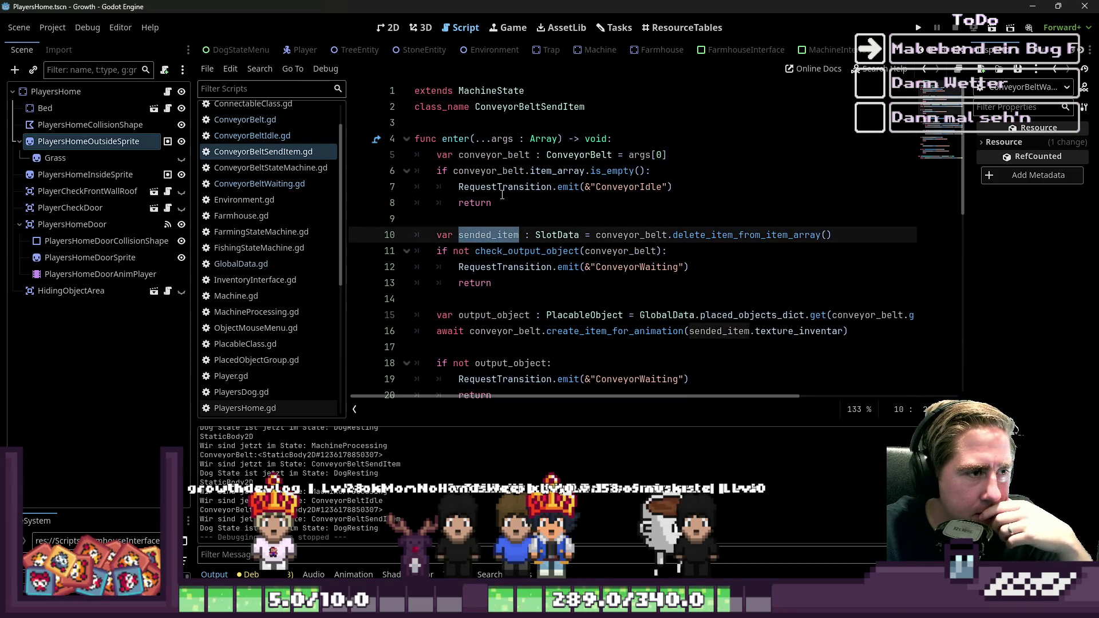
scroll(502, 194, "down", 1)
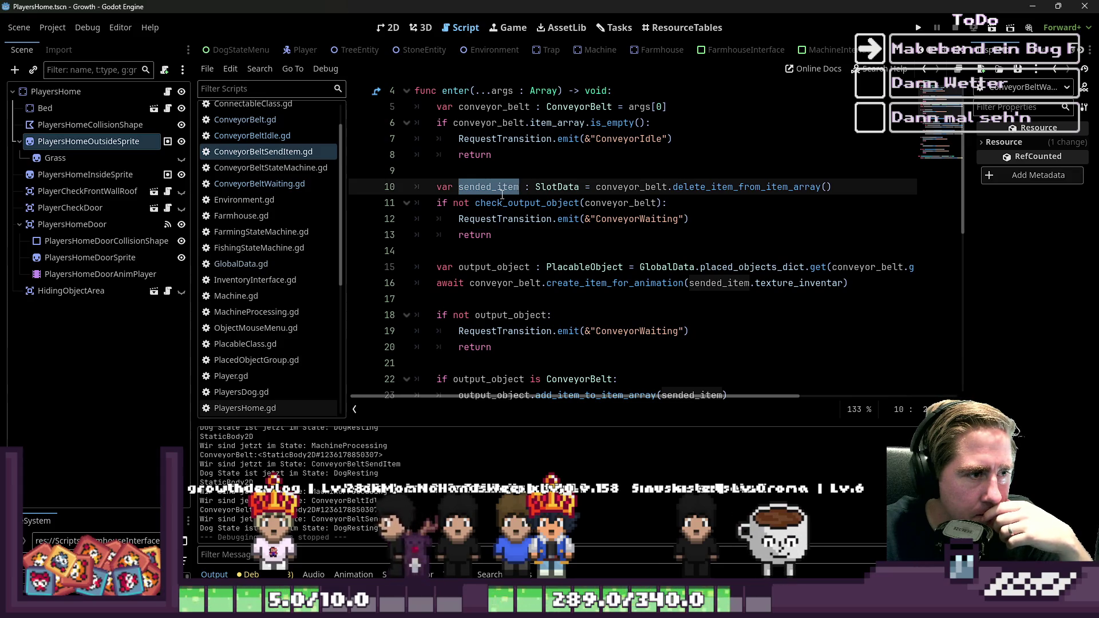
left_click_drag(833, 186, 514, 187)
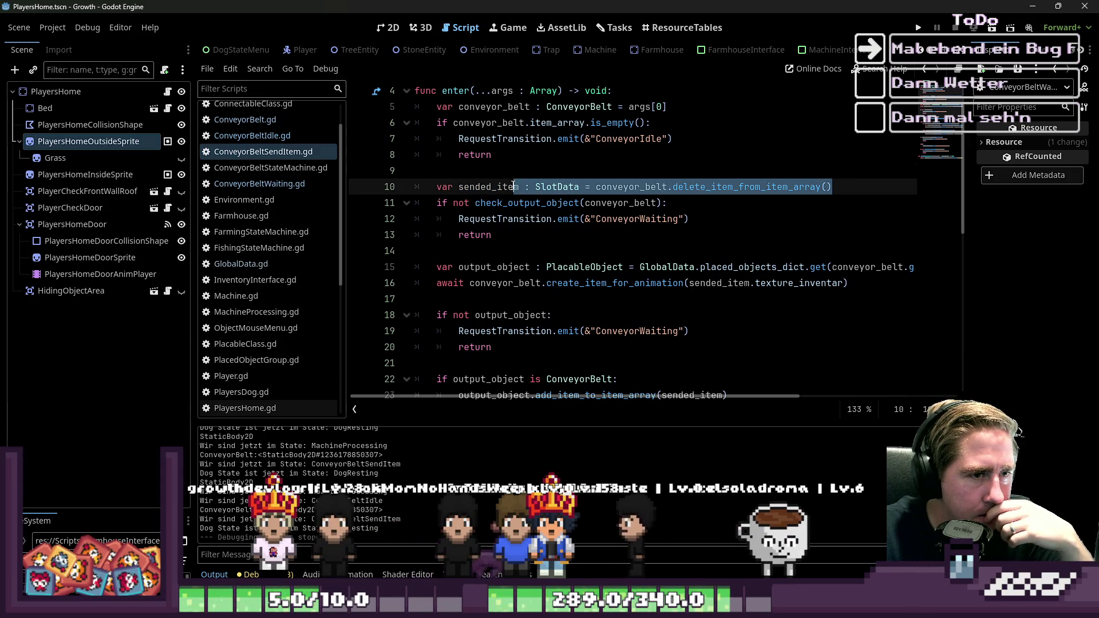
left_click_drag(832, 186, 673, 187)
left_click(832, 186)
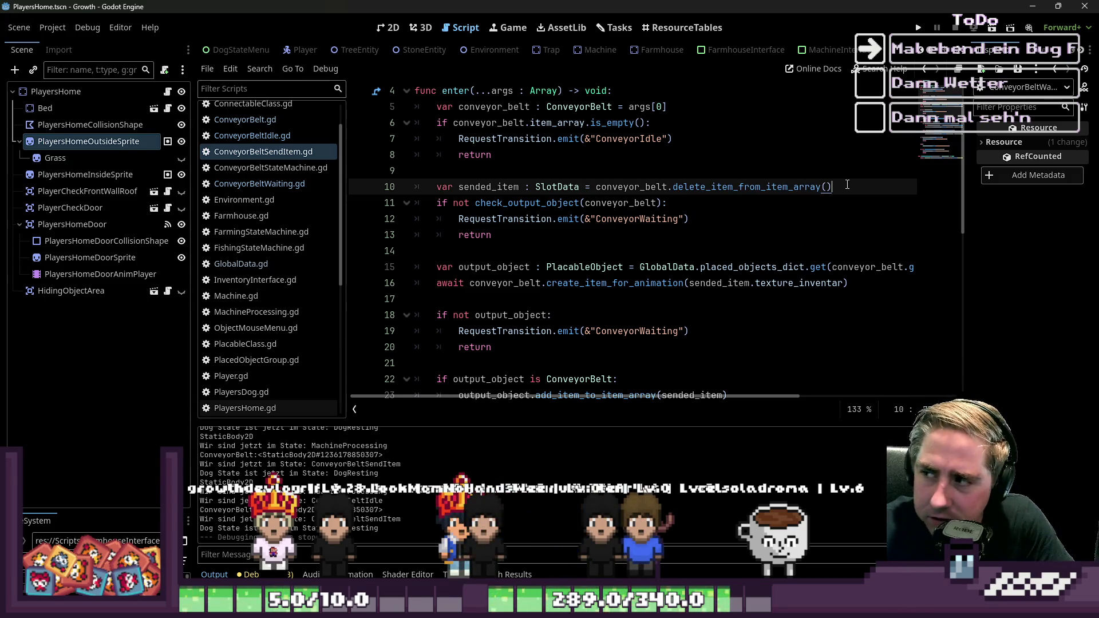
double_click(770, 186)
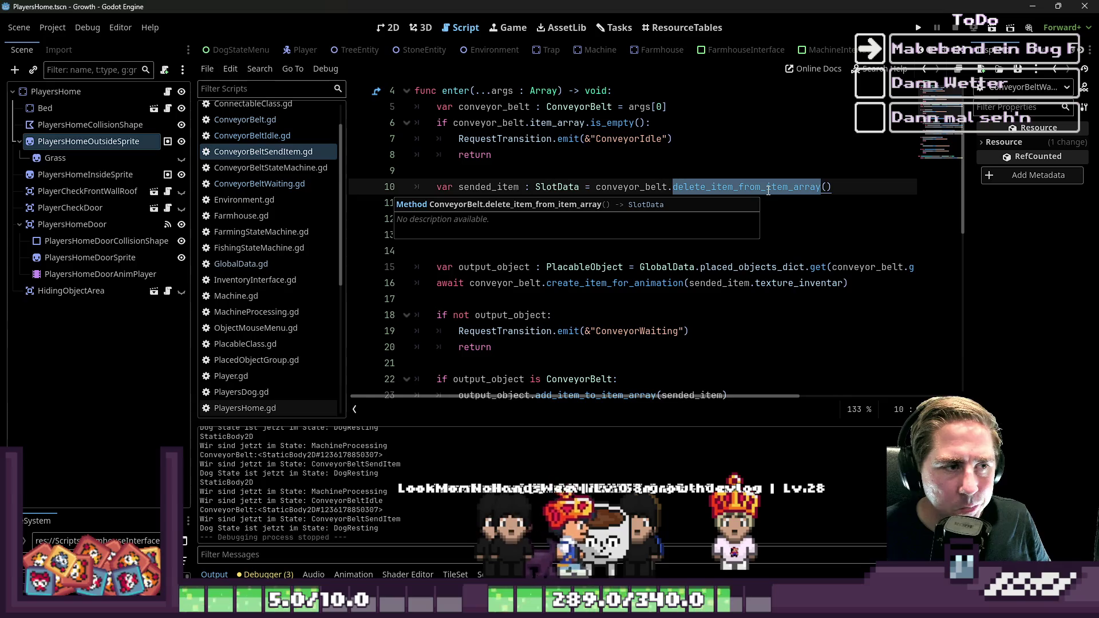
Select lines 10 and 11 of ConveyorBeltSendItem.gd
double_click(471, 191)
scroll(624, 233, "up", 2)
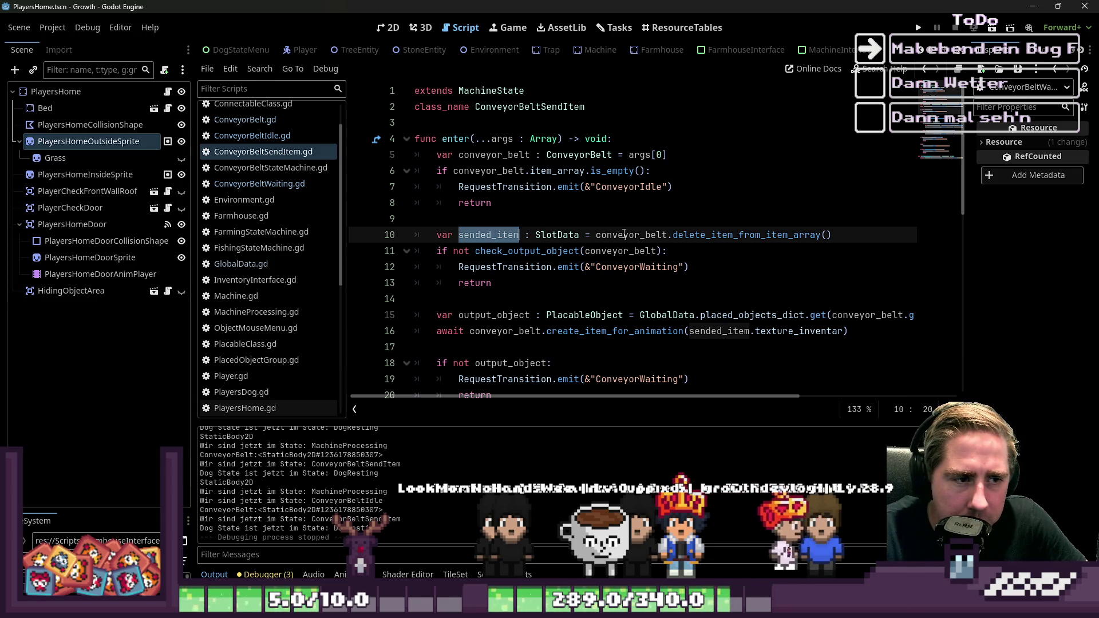
left_click(612, 252)
left_click_drag(838, 235, 263, 239)
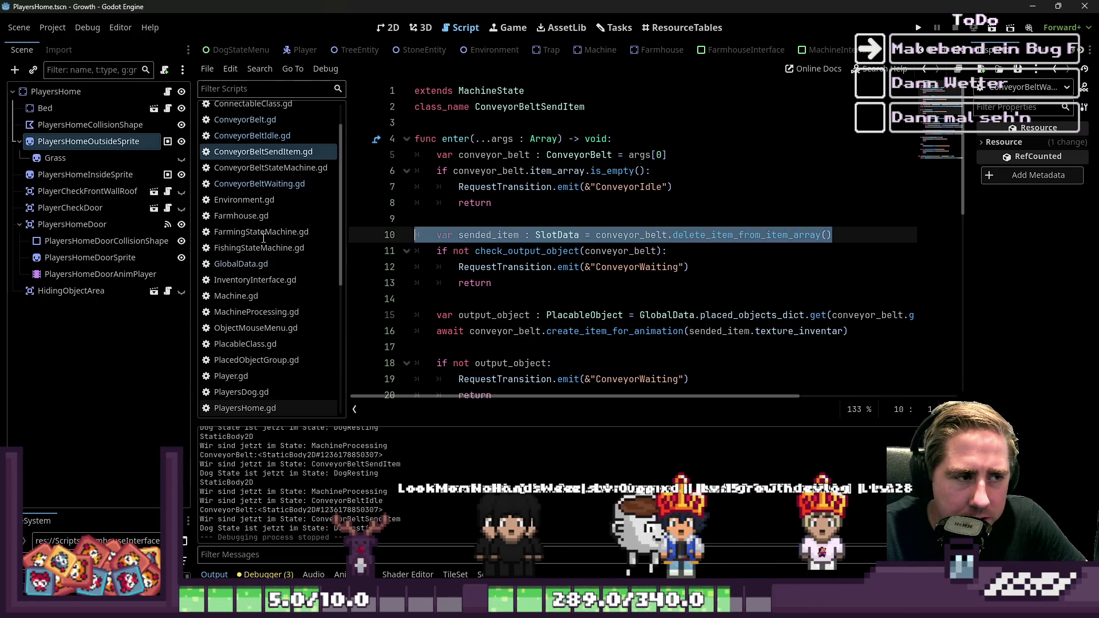
left_click(482, 211)
mouse_move(400, 236)
left_mouse_down()
mouse_move(946, 243)
mouse_move(915, 231)
left_mouse_up()
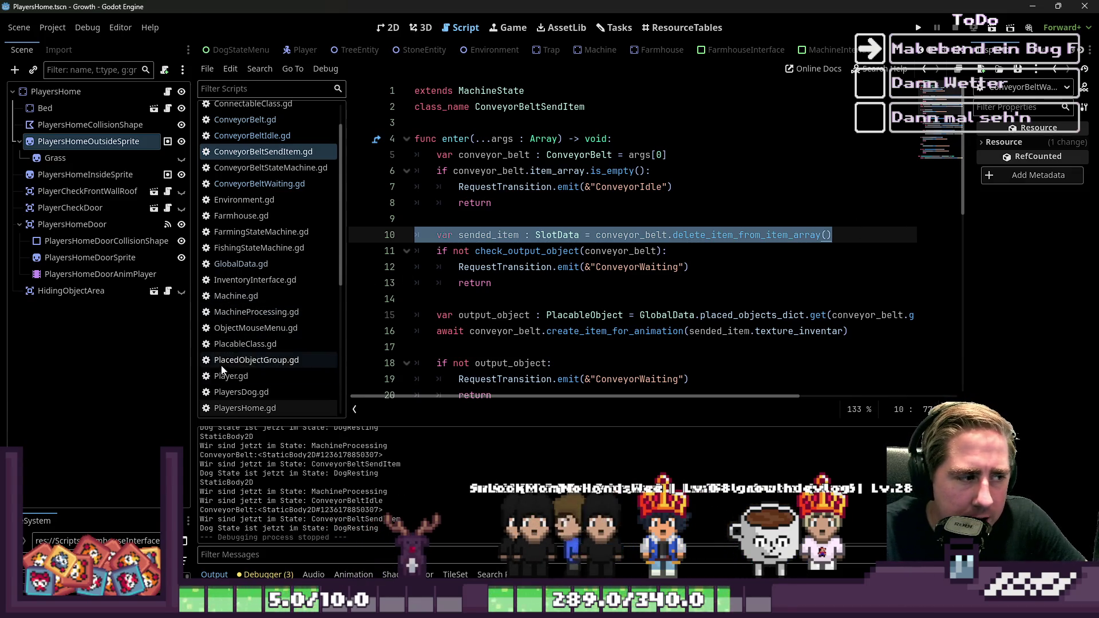
Switch to ConveyorBelt.gd and scroll to create_item_for_animation
scroll(269, 332, "up", 2)
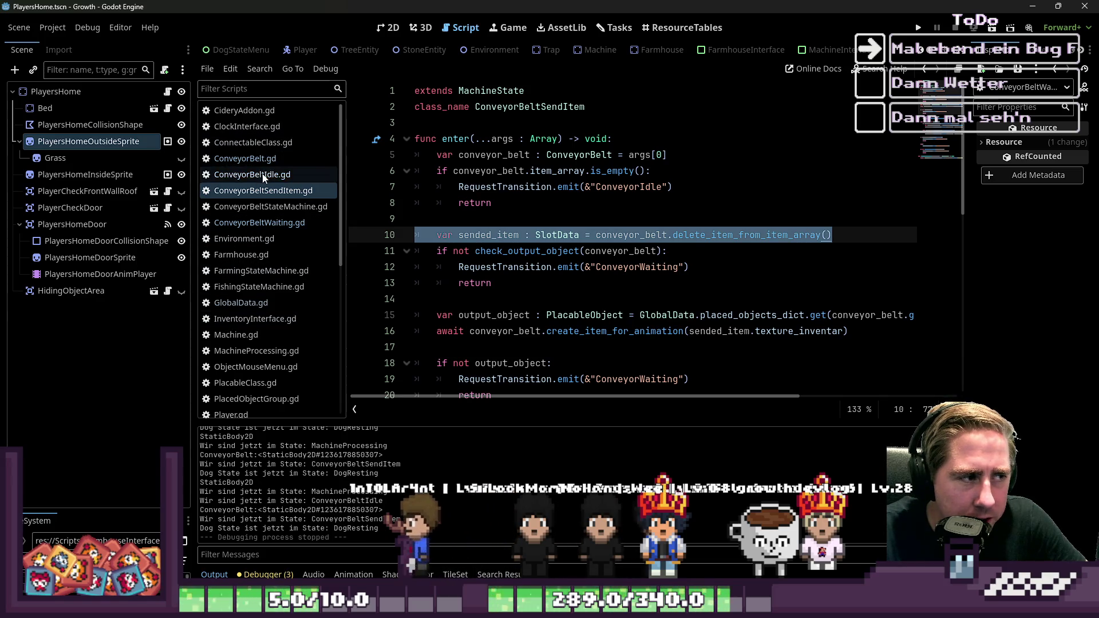
left_click(261, 159)
scroll(512, 257, "down", 5)
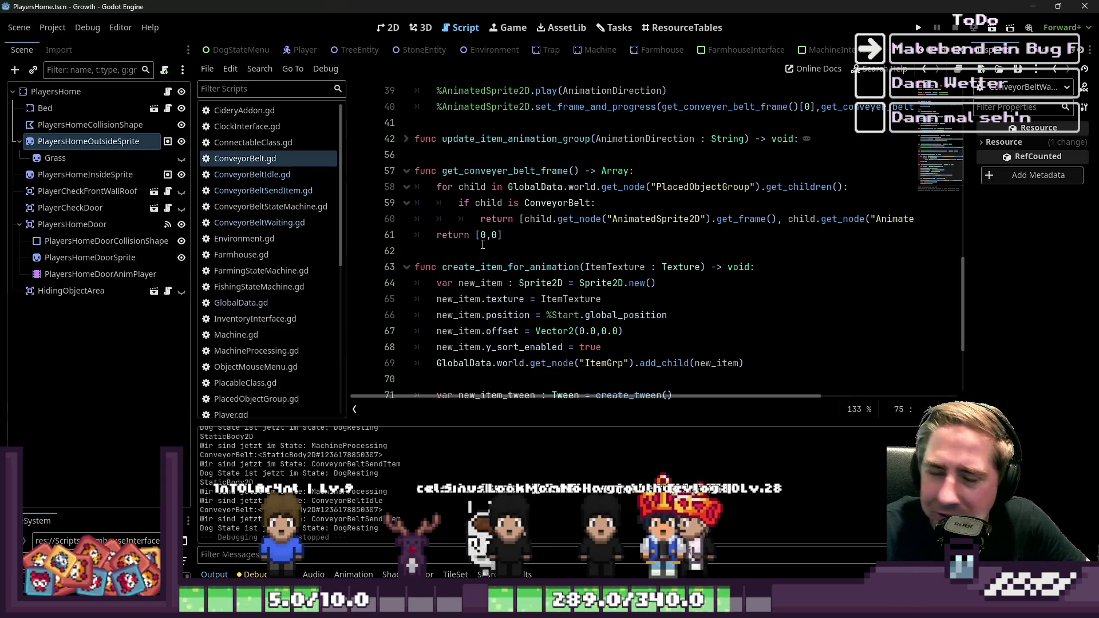
scroll(544, 238, "down", 7)
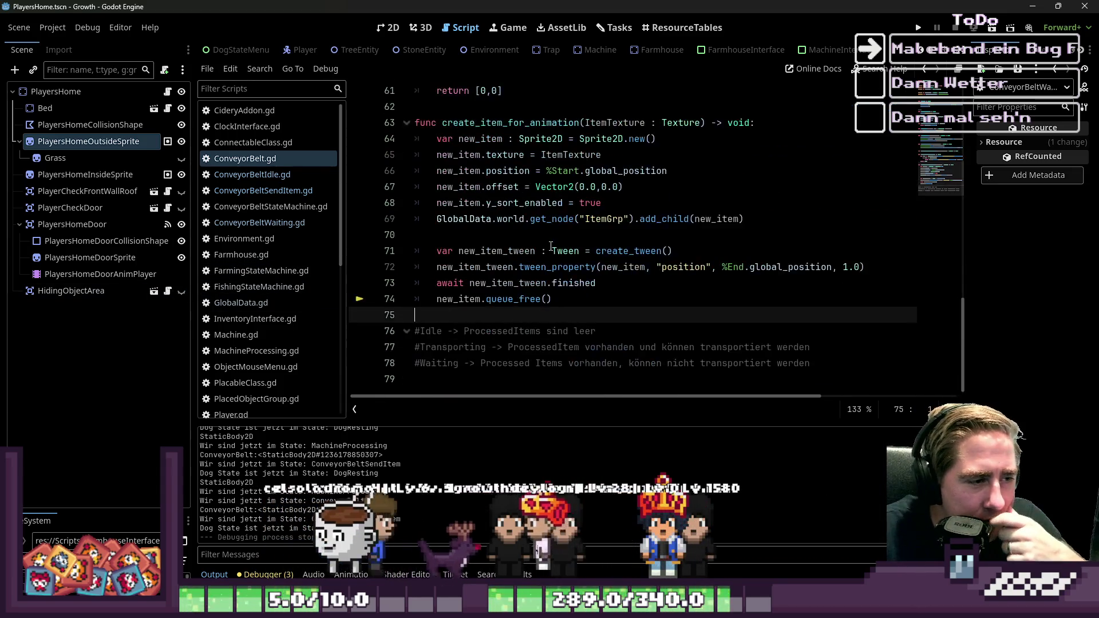
Copy the tween lines from ConveyorBelt.gd and search within GlobalData.gd
mouse_move(553, 298)
left_mouse_down()
mouse_move(410, 271)
mouse_move(411, 252)
left_mouse_up()
key("ctrl+c")
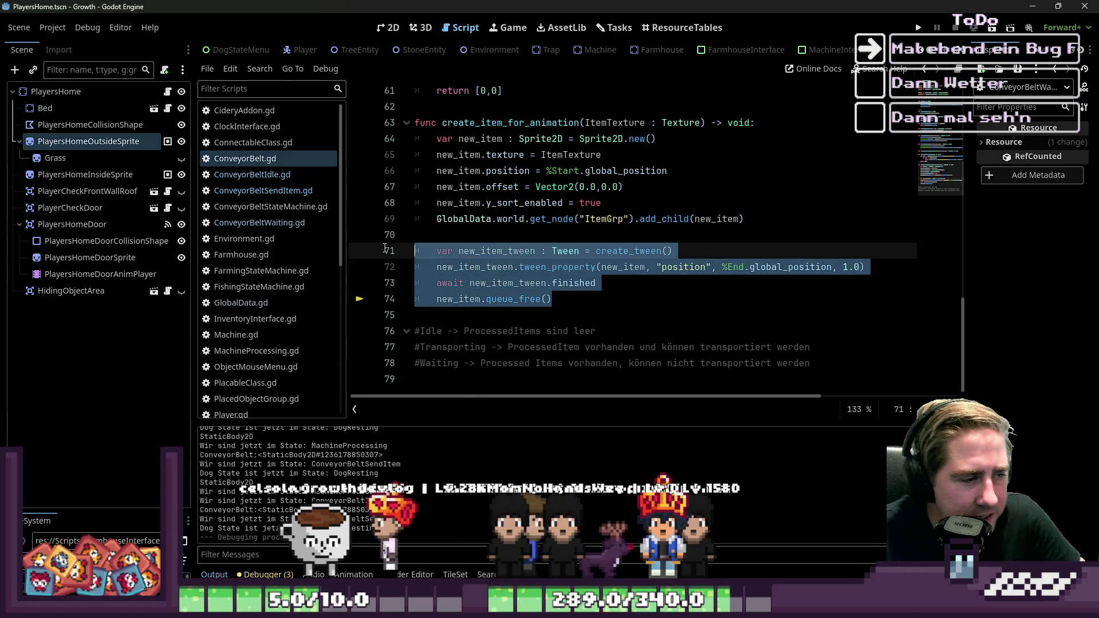
left_click(267, 286)
left_click(267, 301)
scroll(925, 243, "down", 10)
key("ctrl+f")
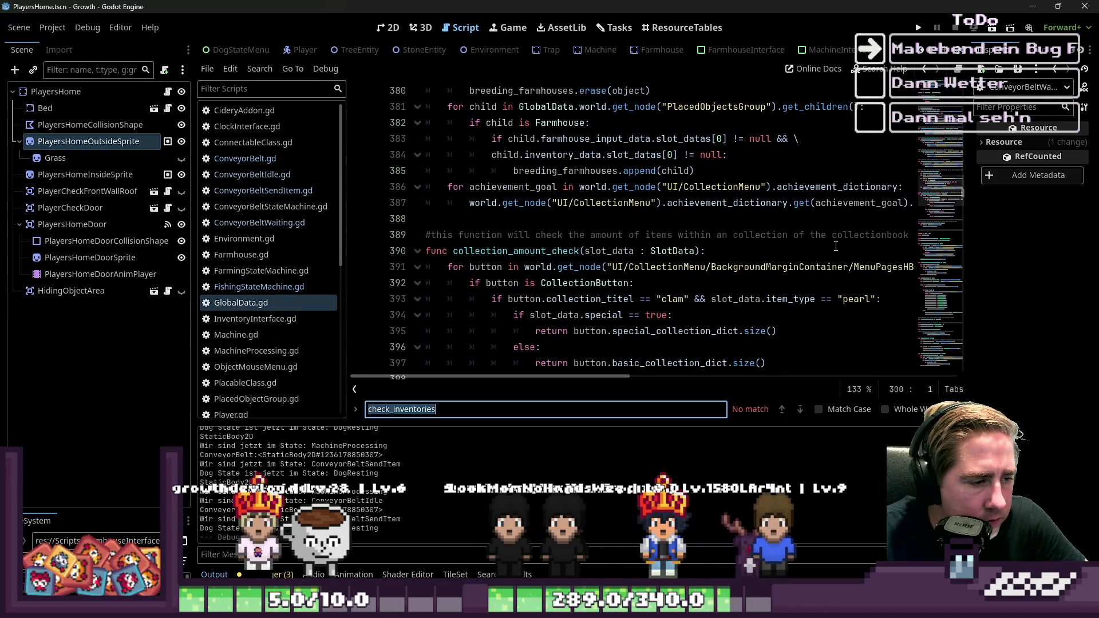
type("Conveyor")
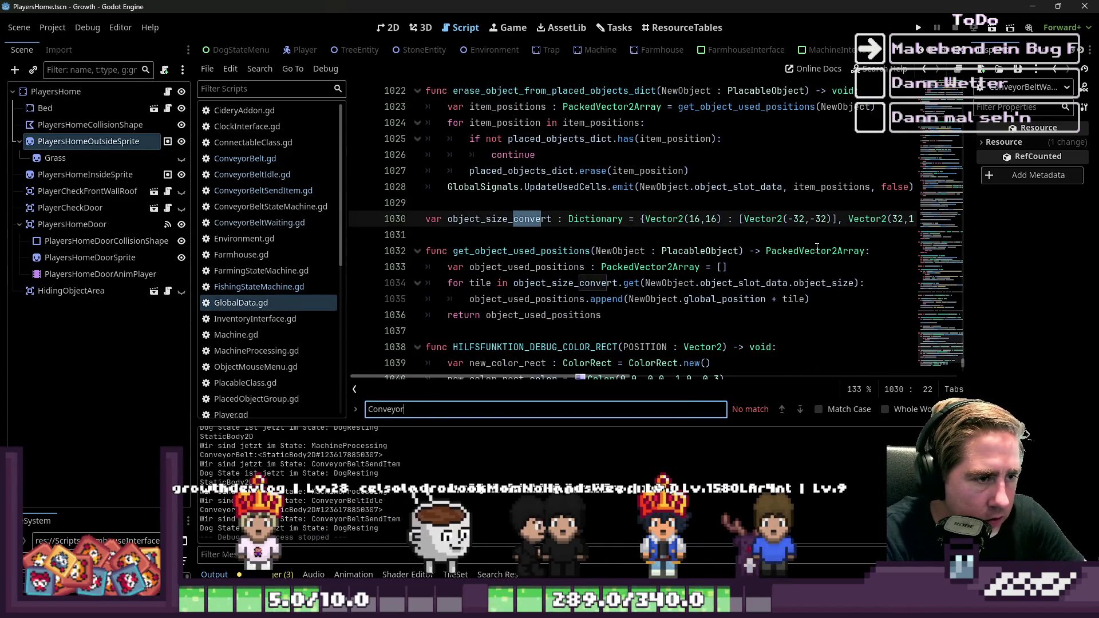
type("Conv")
type("or")
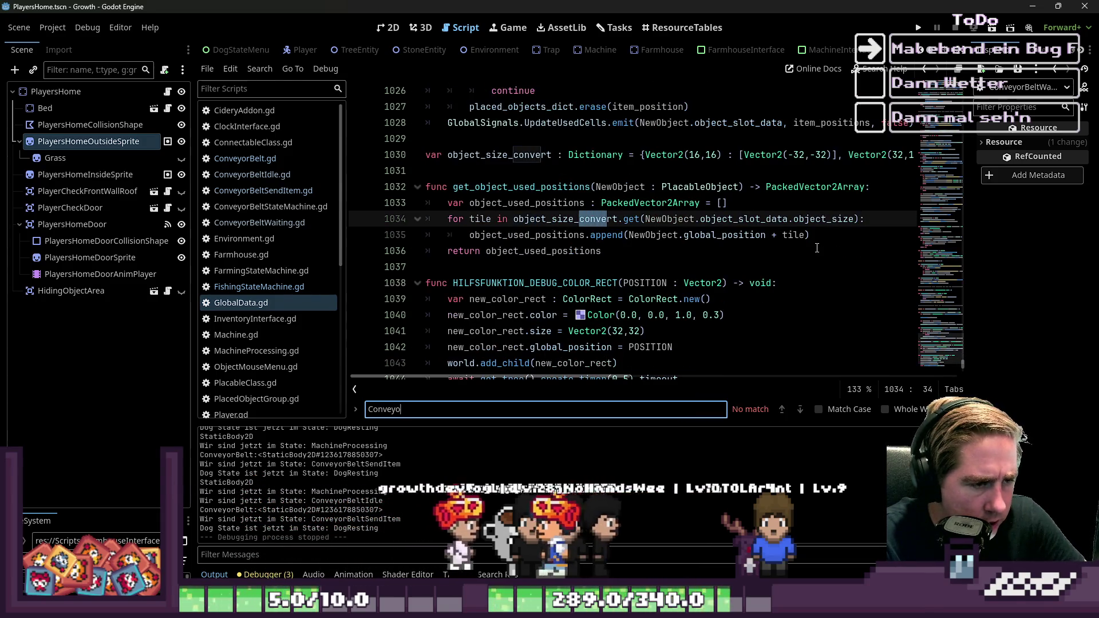
scroll(486, 350, "down", 4)
Write 'func animate_conveyor_belt_item() -> void:' at the end of GlobalData.gd
left_click(486, 347)
key("Down")
type("fu")
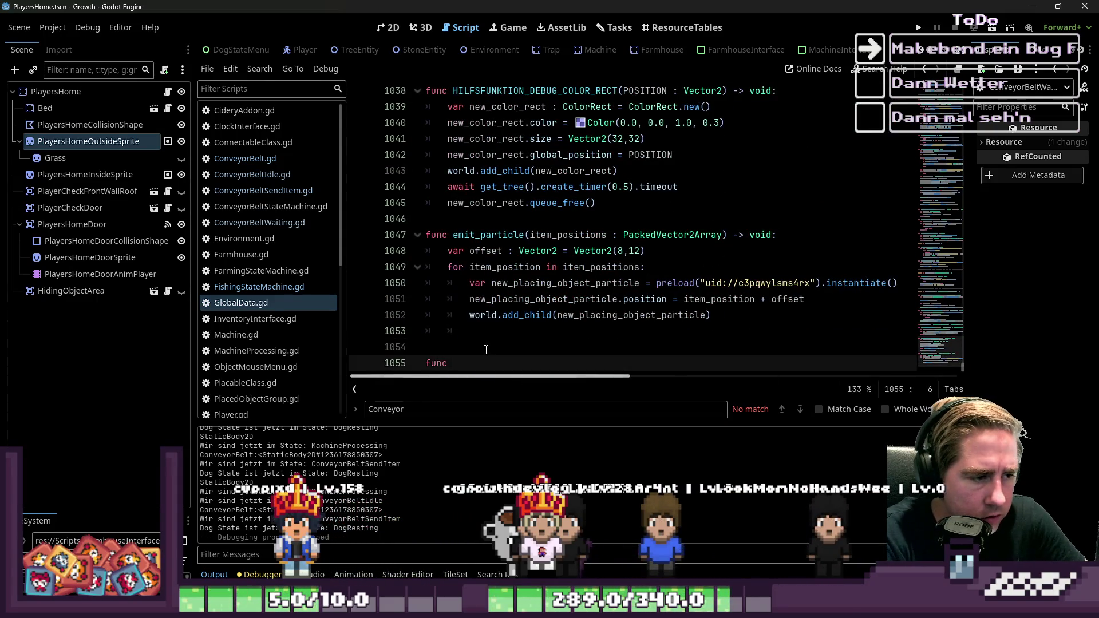
key("BackSpace")
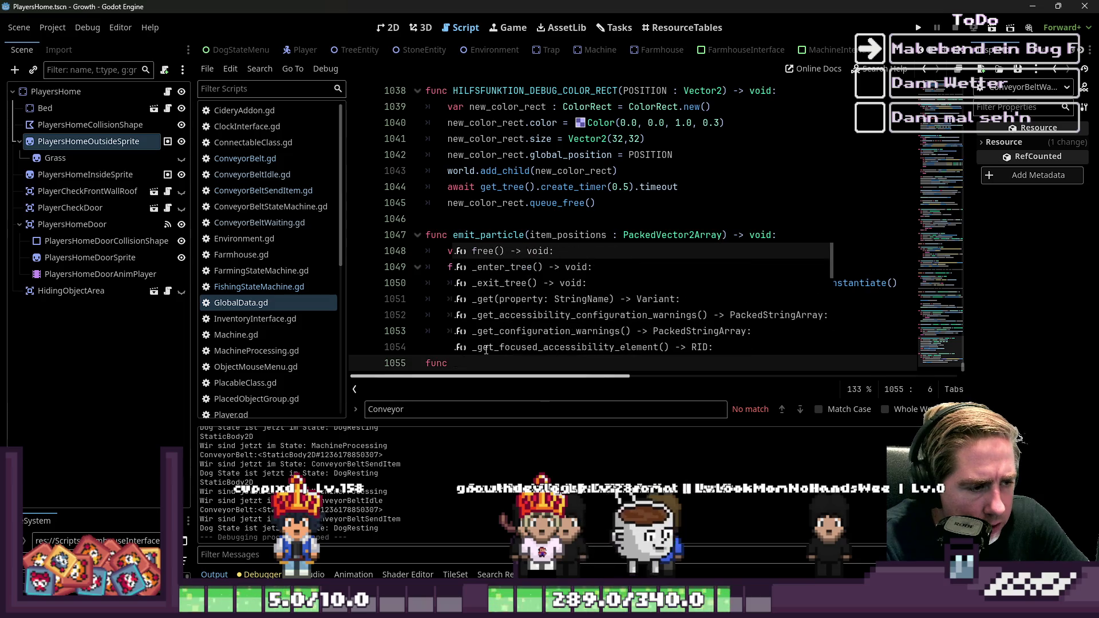
type("animat")
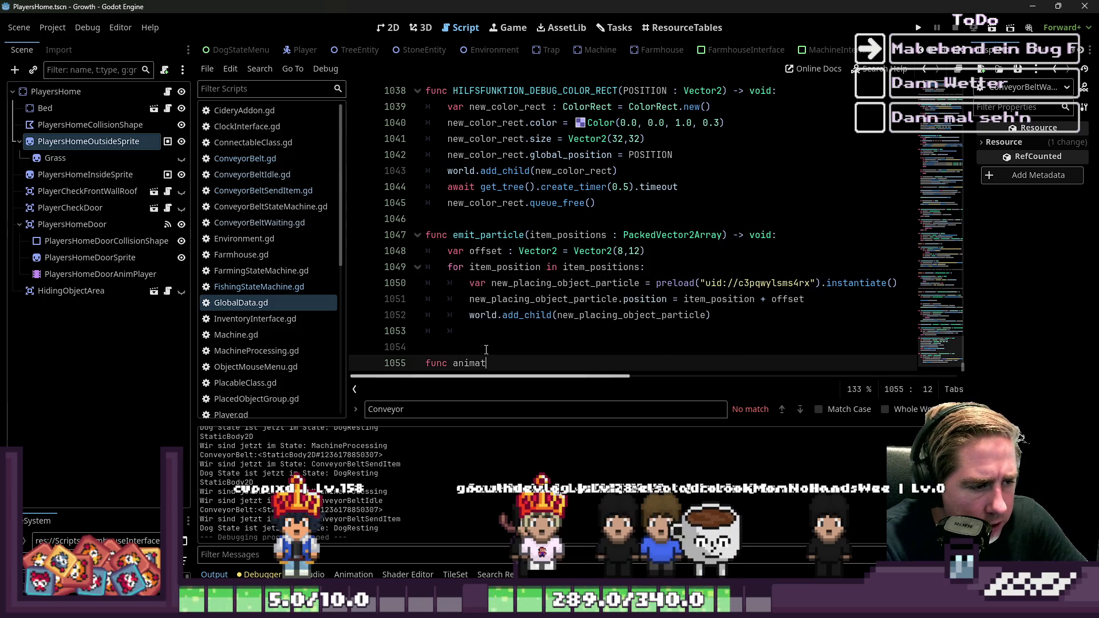
type("e_conve")
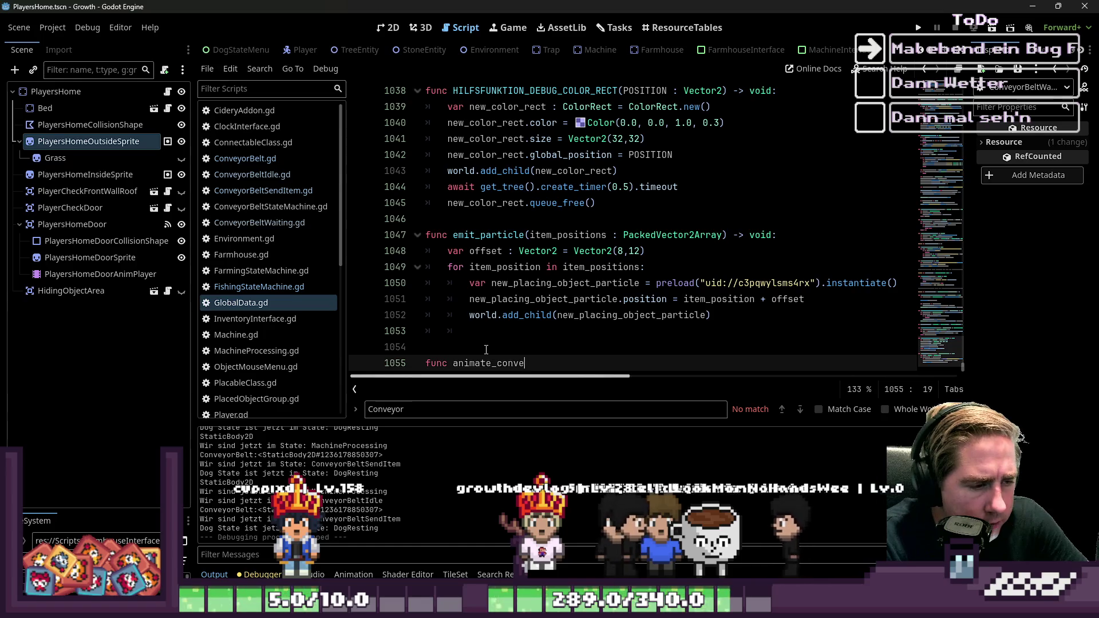
type("yor_belt_item() -")
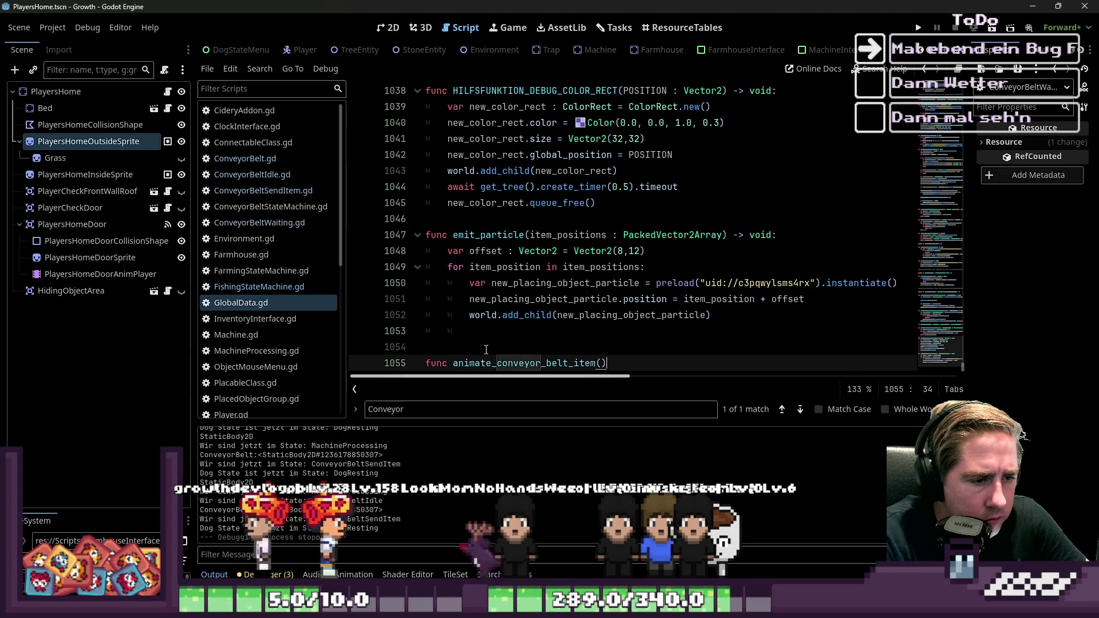
type("> co")
key("BackSpace")
key("BackSpace")
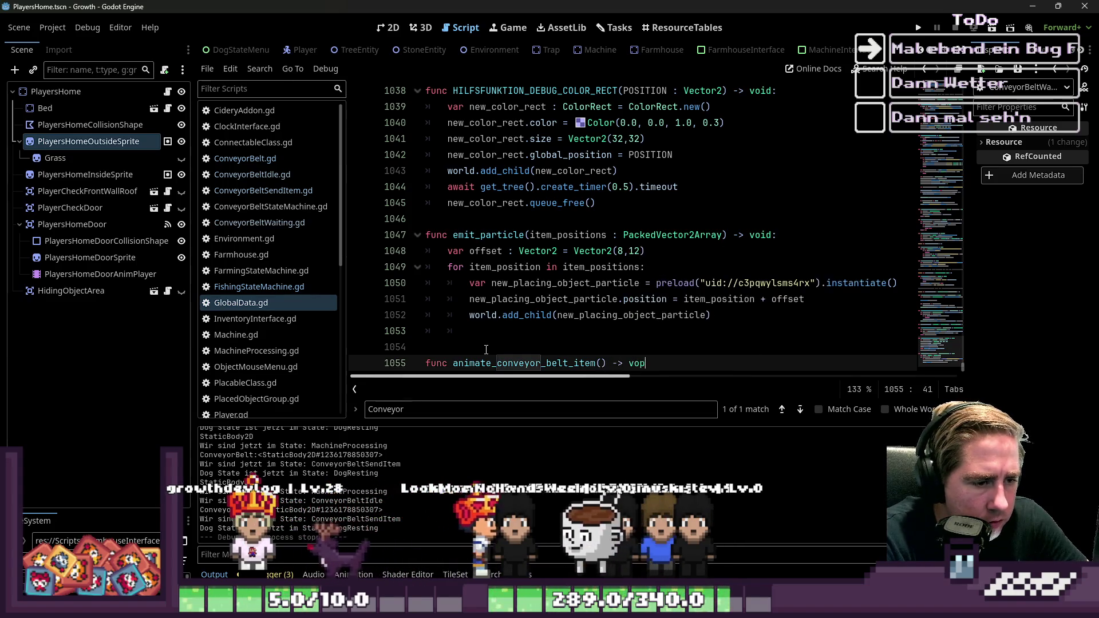
type("voi")
key("Return")
type(":")
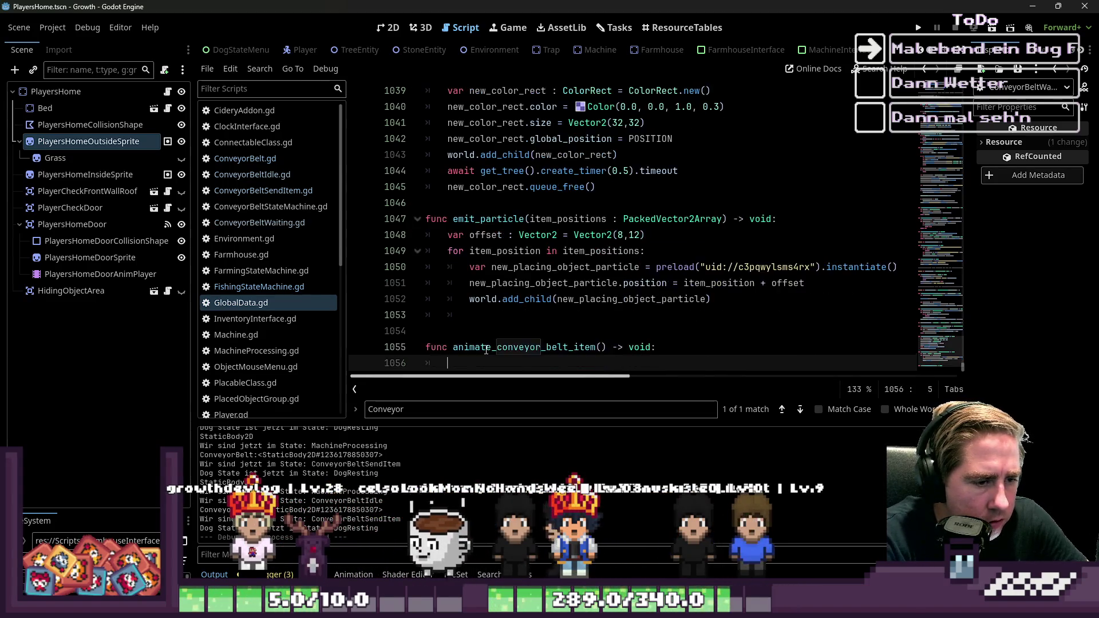
Paste the tween code as the function body and fix its indentation
key("ctrl+v")
key("Up")
key("Up")
key("Up")
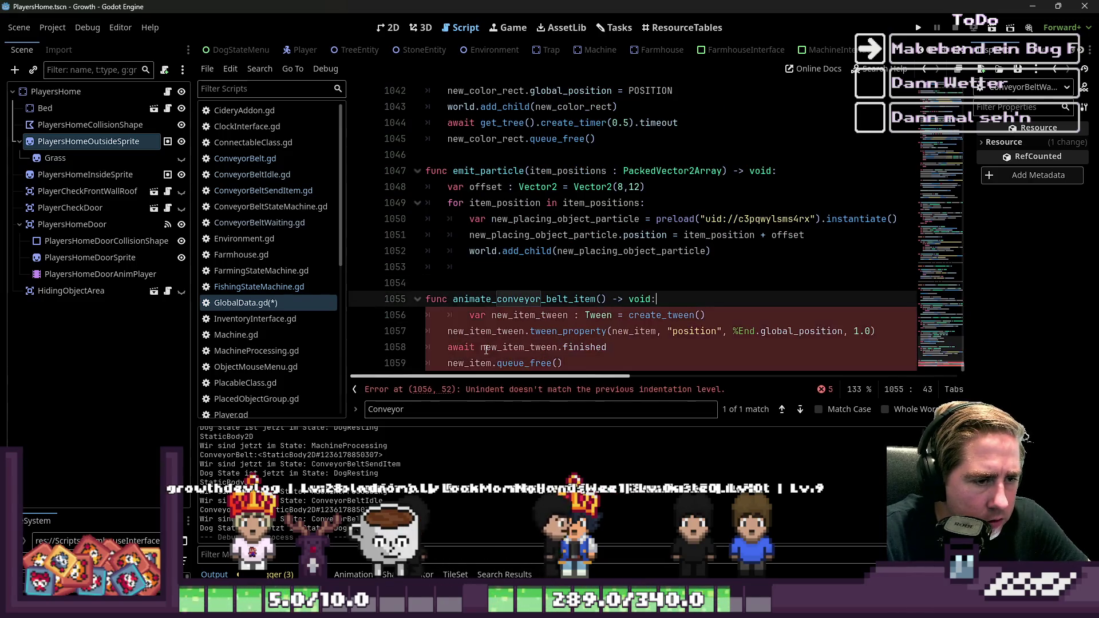
key("Down")
key("shift+Tab")
key("Down")
Give the function the parameter new_item : Sprite2D
key("ctrl+Right")
key("ctrl+Right")
key("ctrl+Right")
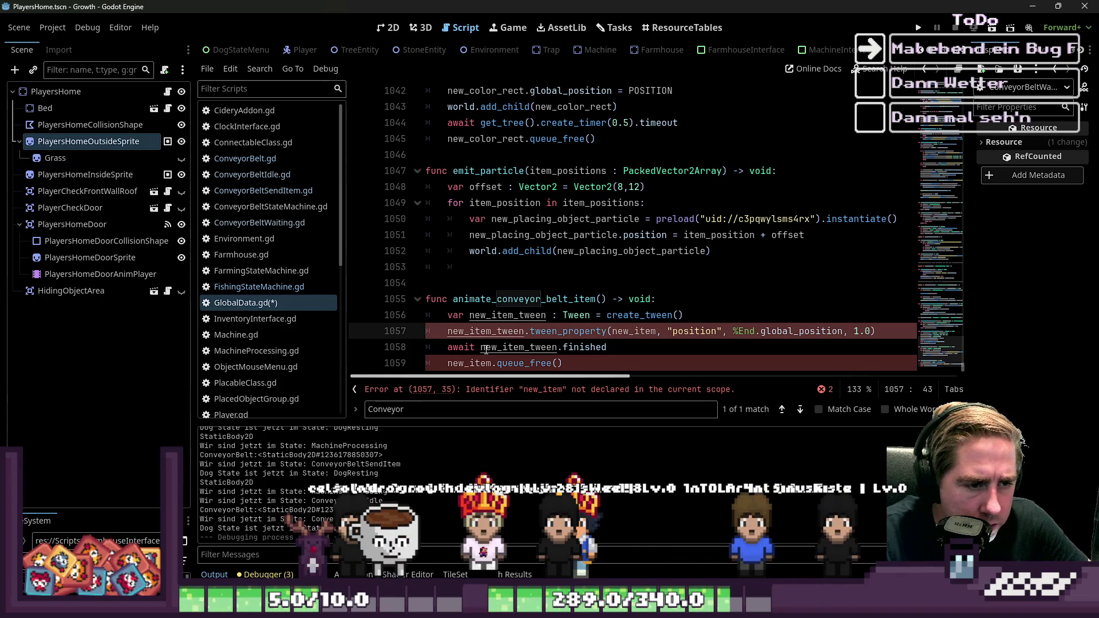
key("Up")
key("Up")
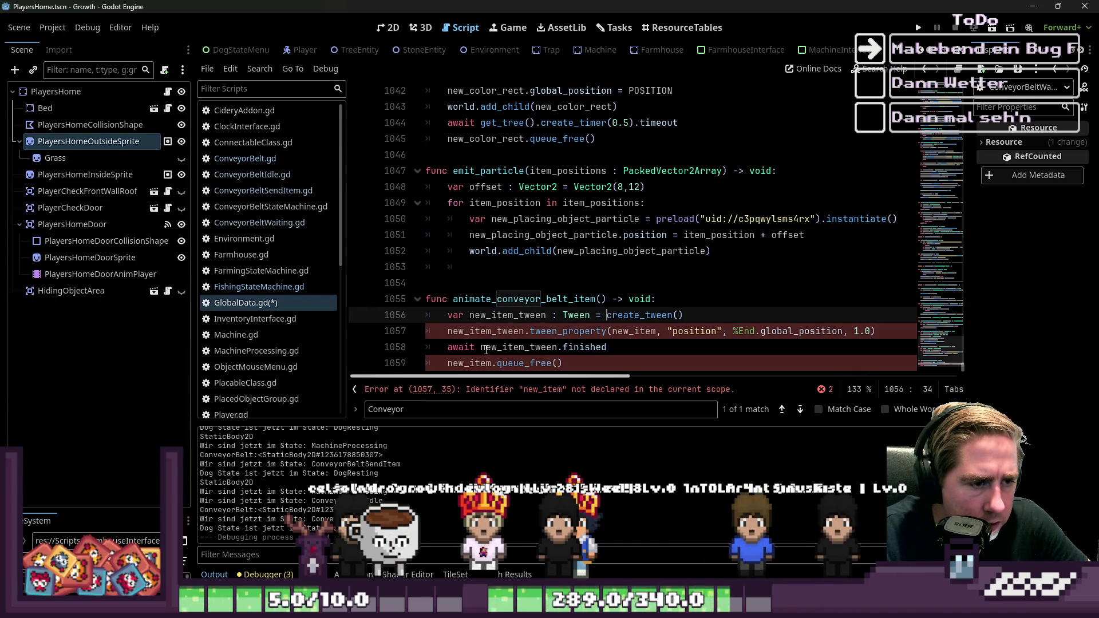
key("Left")
type(":")
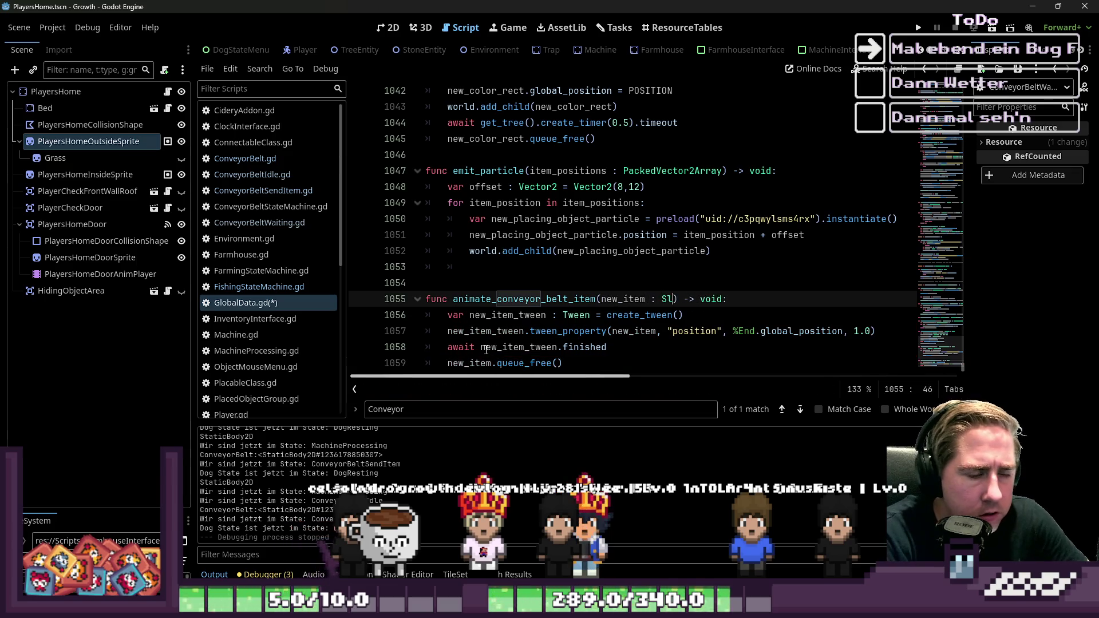
key("BackSpace")
key("BackSpace")
key("BackSpace")
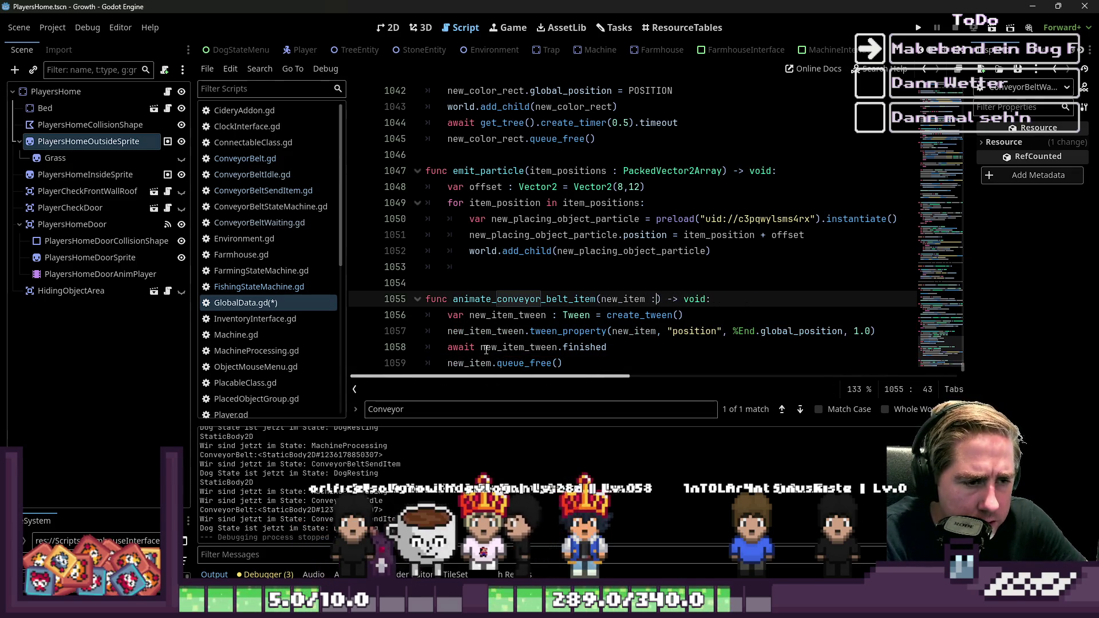
type("SPri")
key("BackSpace")
key("BackSpace")
key("BackSpace")
type("prite")
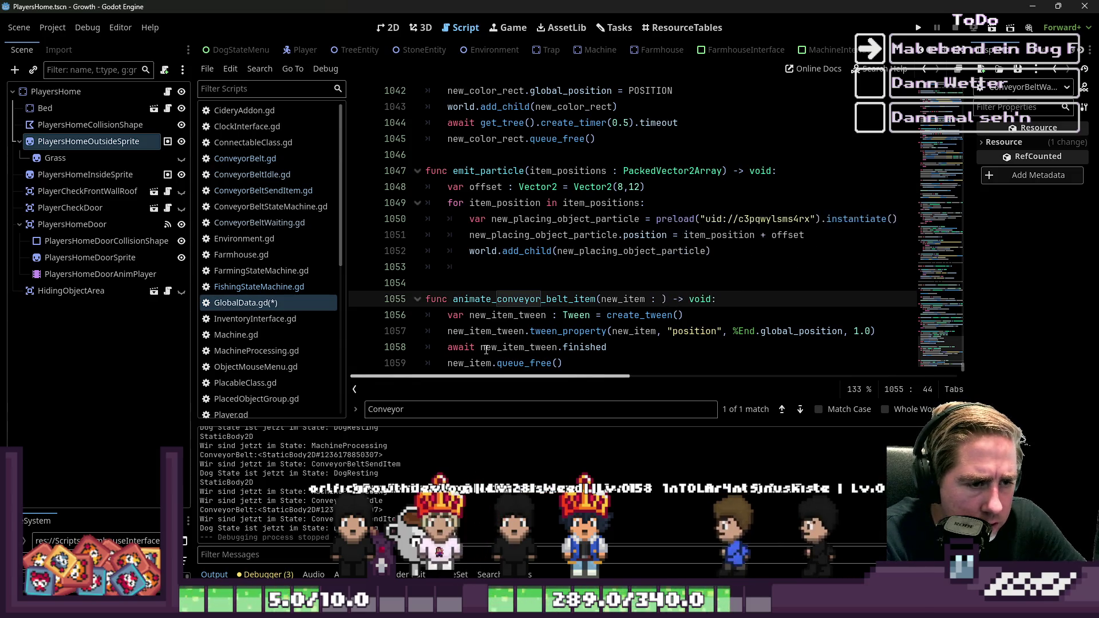
type("2D")
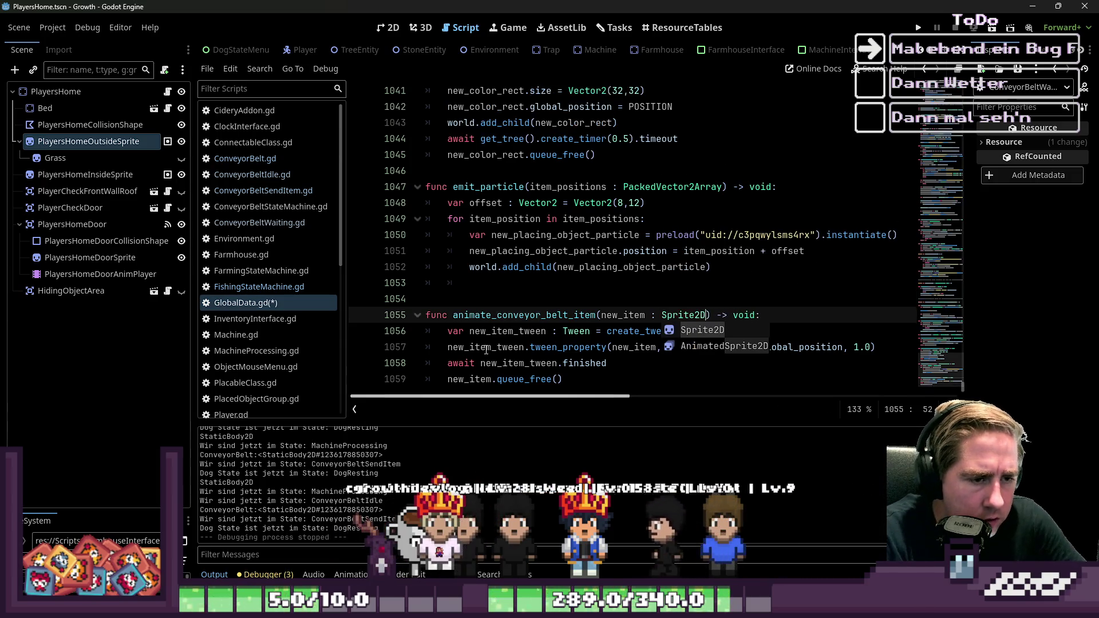
key("Escape")
key("Down")
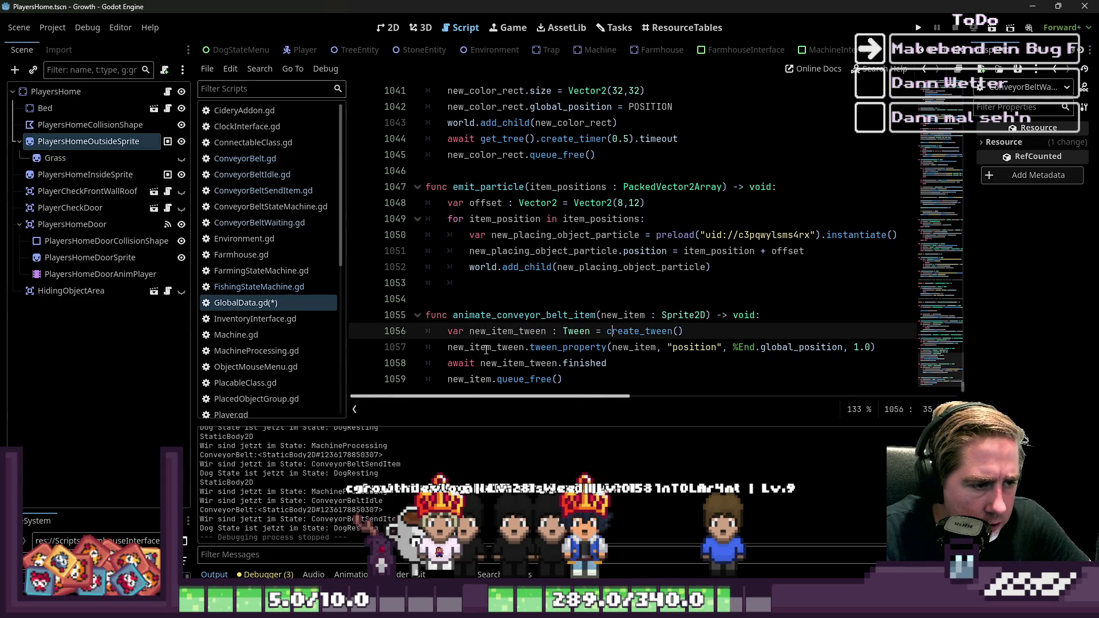
Review the function body through queue_free and save GlobalData.gd
key("Down")
key("Home")
key("Down")
key("Down")
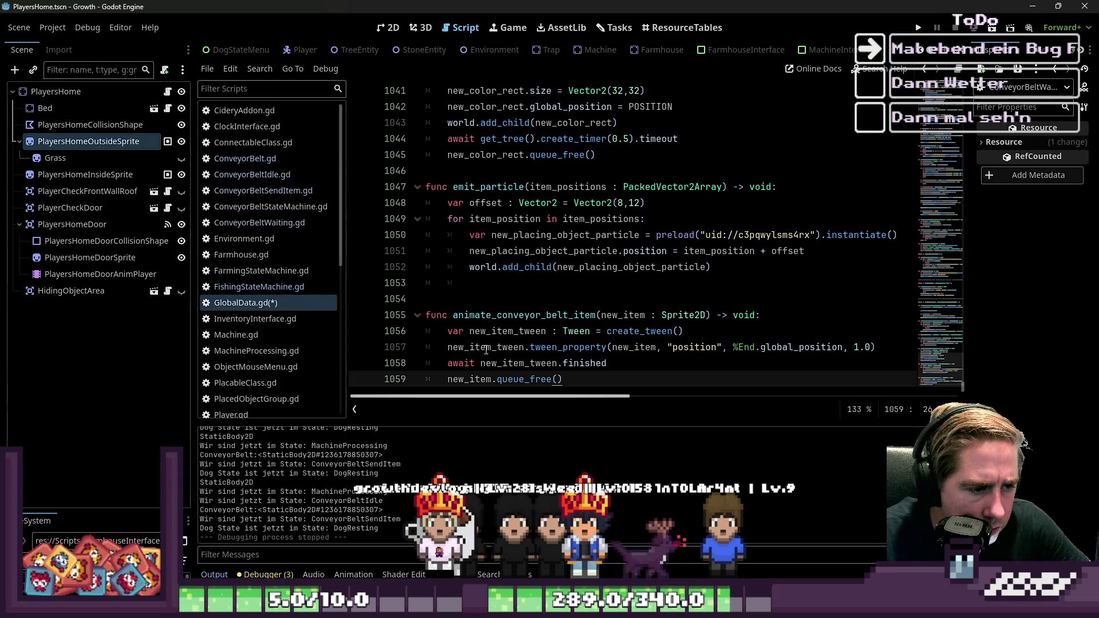
key("Up")
key("Up")
key("Up")
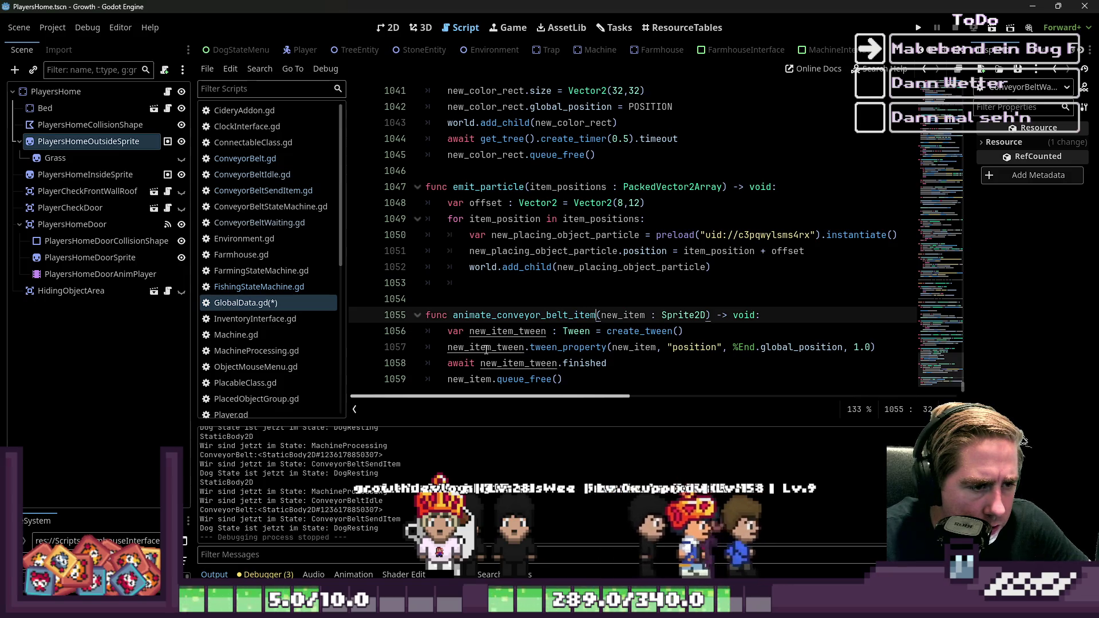
key("ctrl+d")
key("ctrl+s")
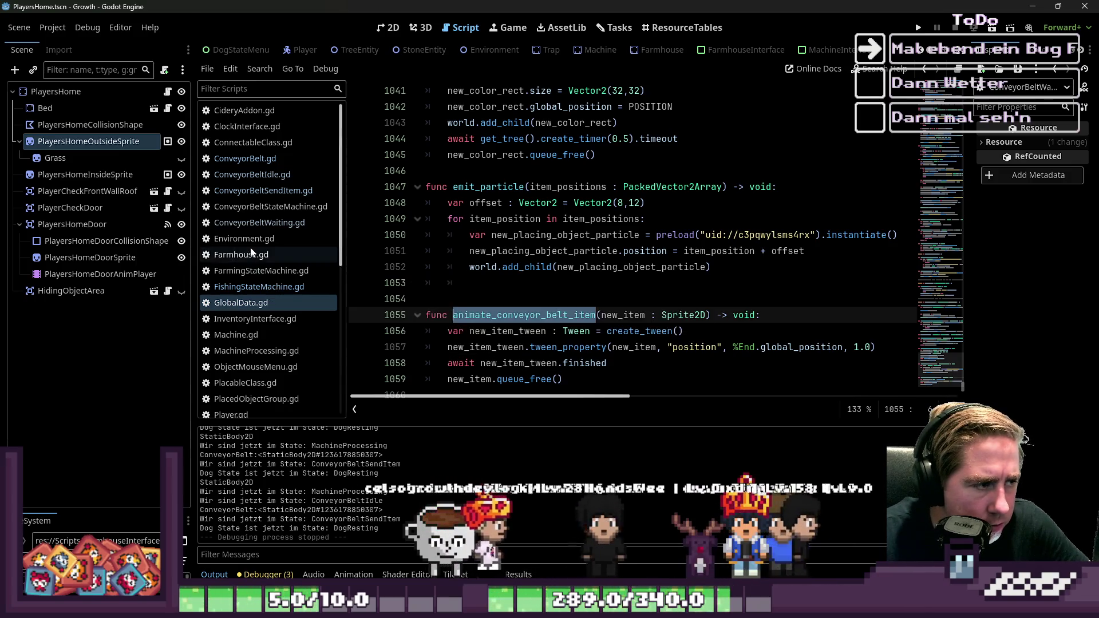
Review the ConveyorBeltIdle.gd and ConveyorBeltSendItem.gd scripts
left_click(252, 174)
left_click(527, 316)
scroll(527, 317, "down", 2)
left_click(525, 316)
scroll(527, 323, "up", 3)
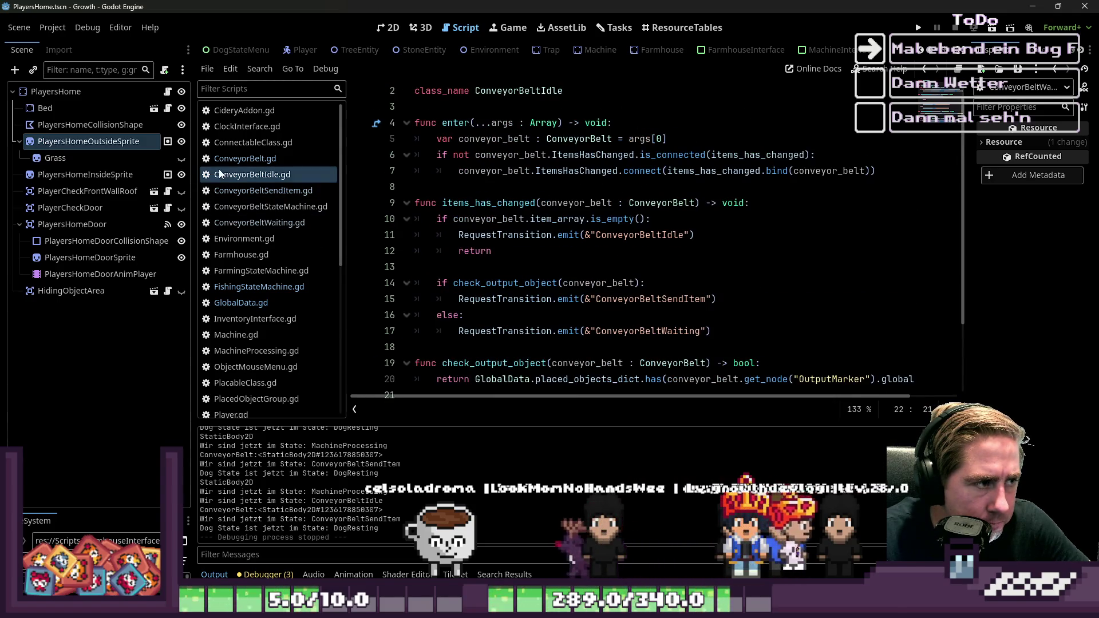
left_click(225, 191)
scroll(508, 252, "down", 1)
left_click(508, 251)
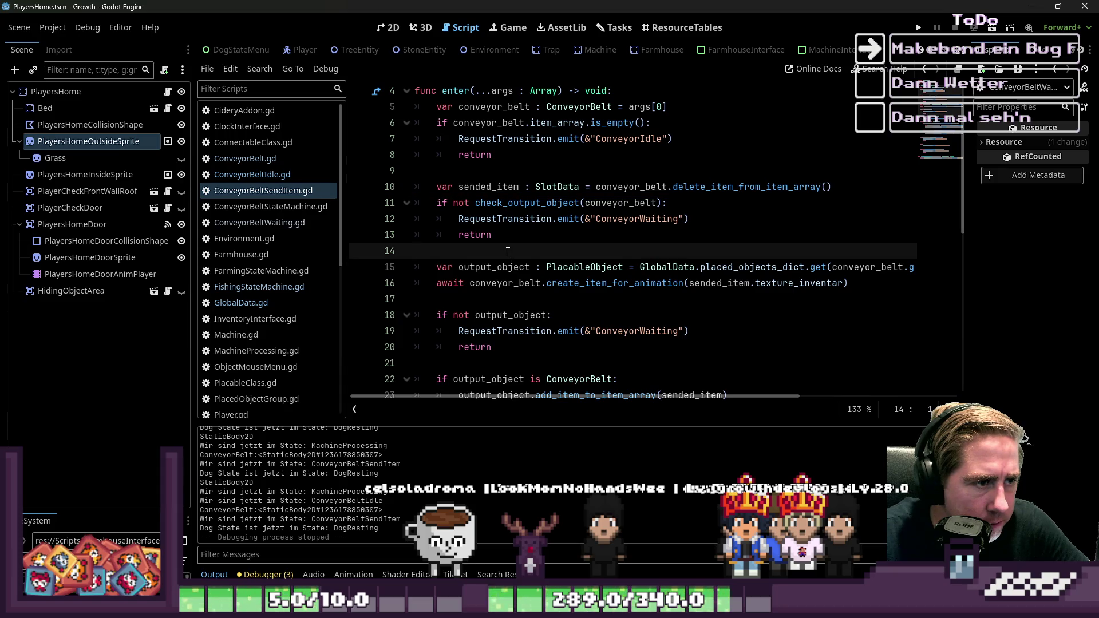
scroll(508, 252, "down", 7)
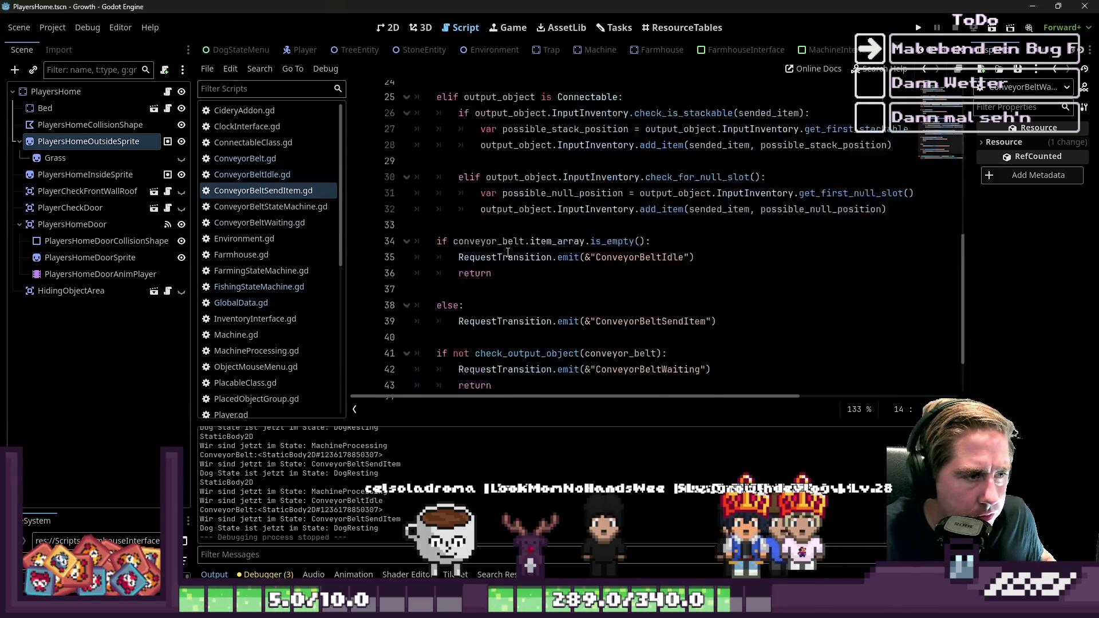
scroll(508, 252, "up", 8)
scroll(508, 252, "down", 9)
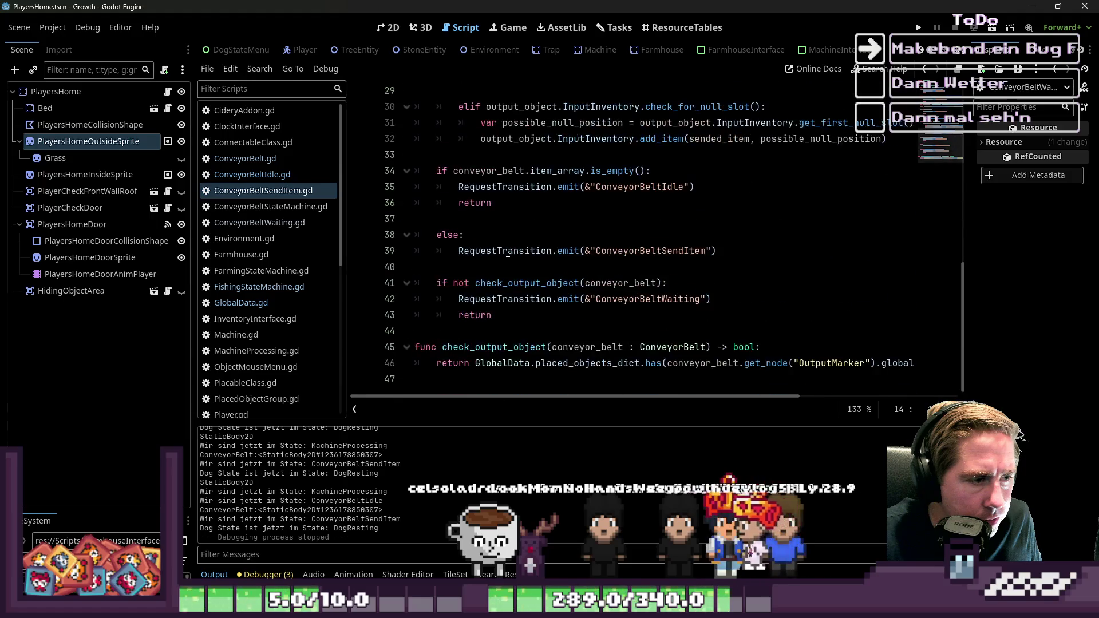
scroll(507, 252, "up", 5)
Replace lines 71–74 of ConveyorBelt.gd with 'await GlobalData.animate_conveyor_belt_item(new_item)'
left_click(257, 161)
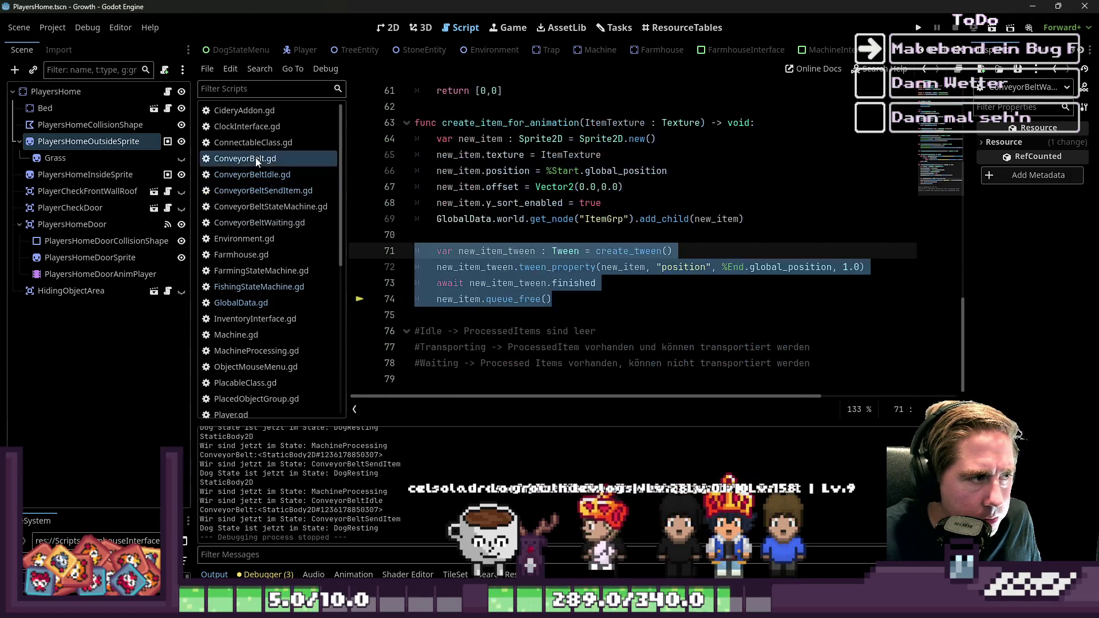
left_click(562, 276)
left_click_drag(415, 251, 551, 299)
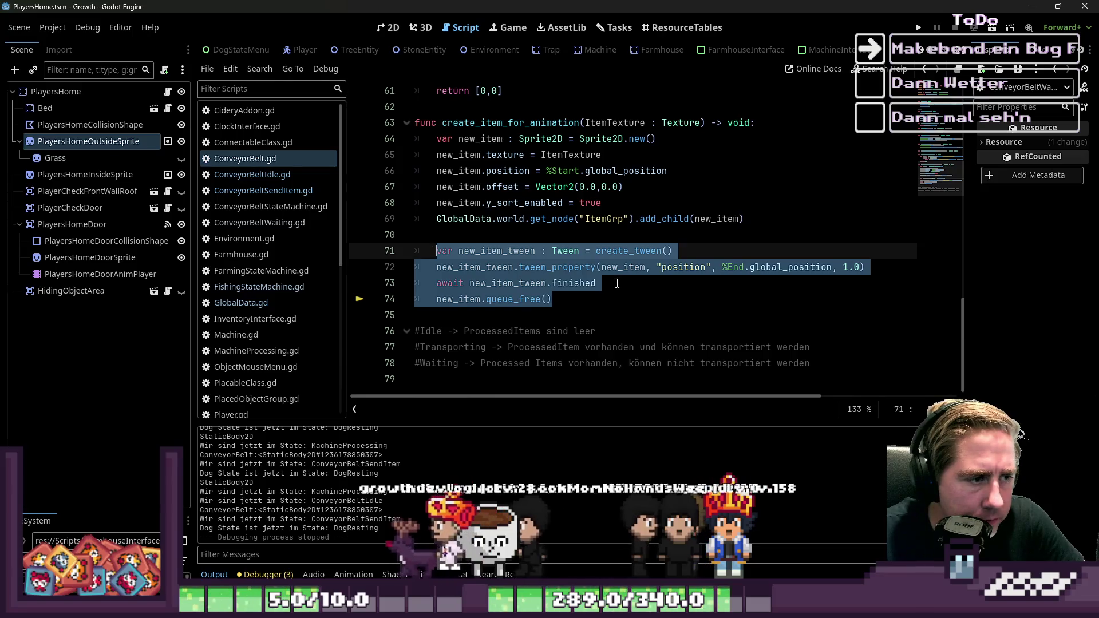
type("animate_conveyor_belt_item")
key("Home")
type("Global")
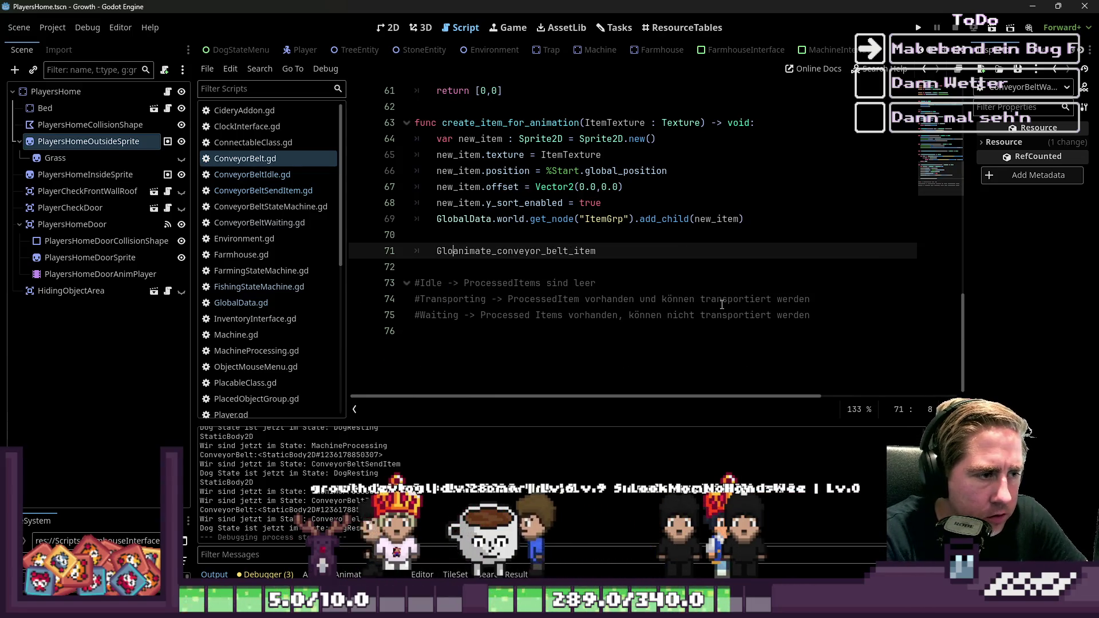
key("End")
type("(")
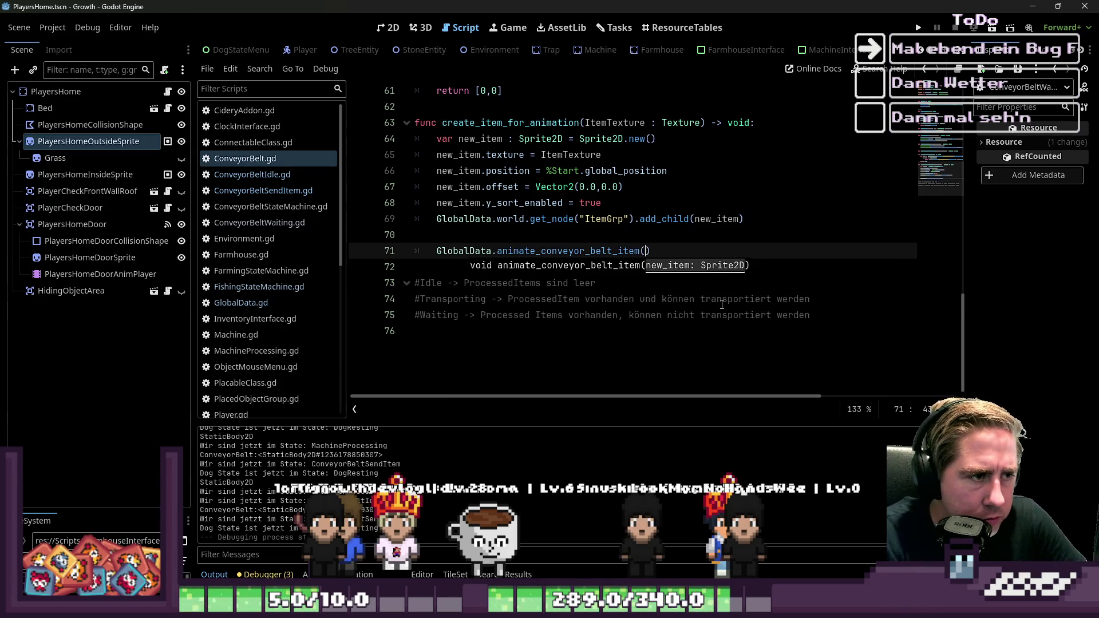
type("m")
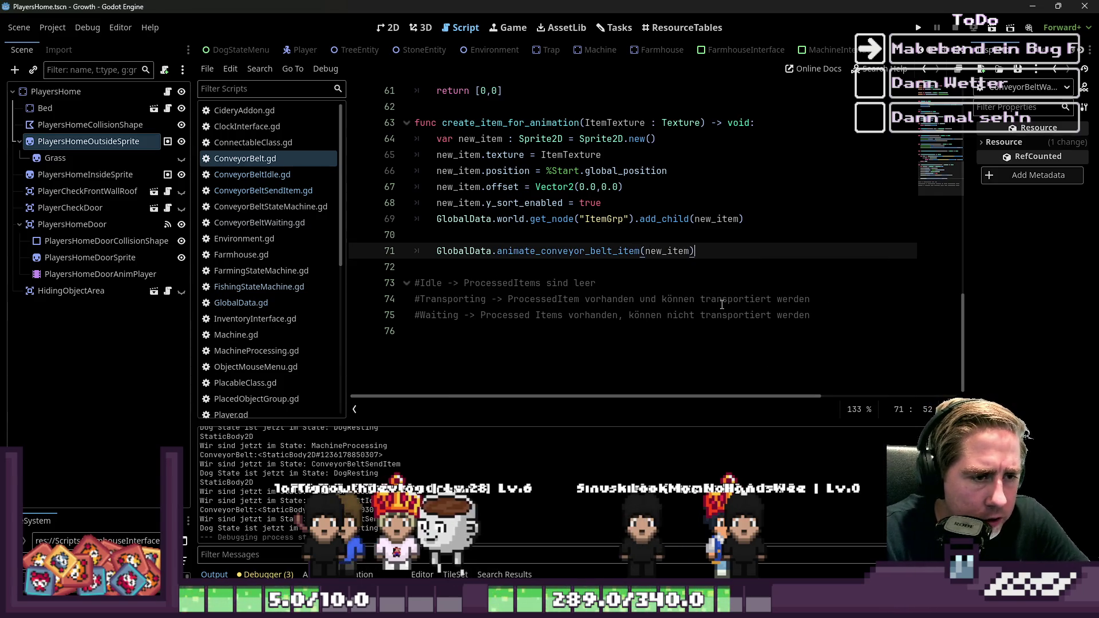
key("Up")
key("Down")
key("Home")
type("await")
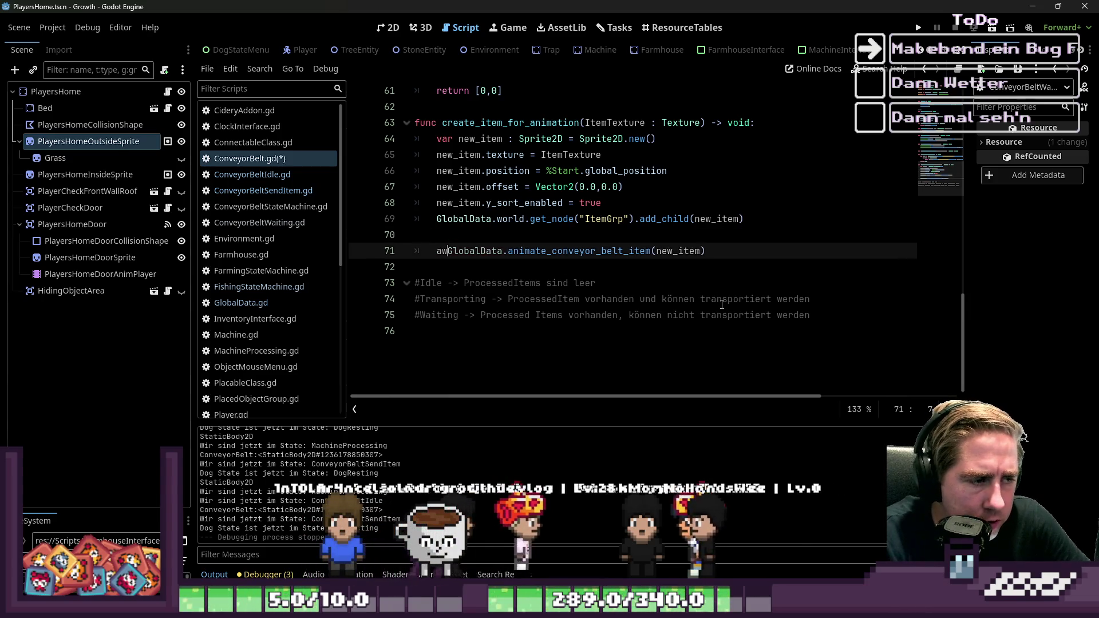
Save ConveyorBelt.gd and run the project
left_click(809, 171)
key("ctrl+s")
left_click(915, 27)
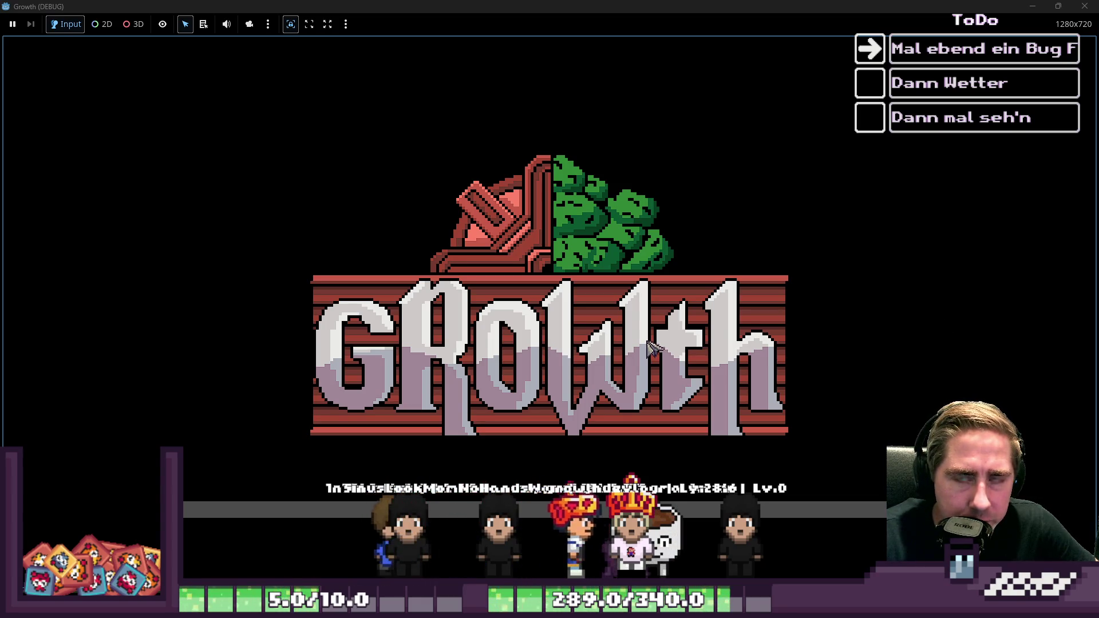
Begin a new game under a new character name and walk south-east from the house
left_click(649, 346)
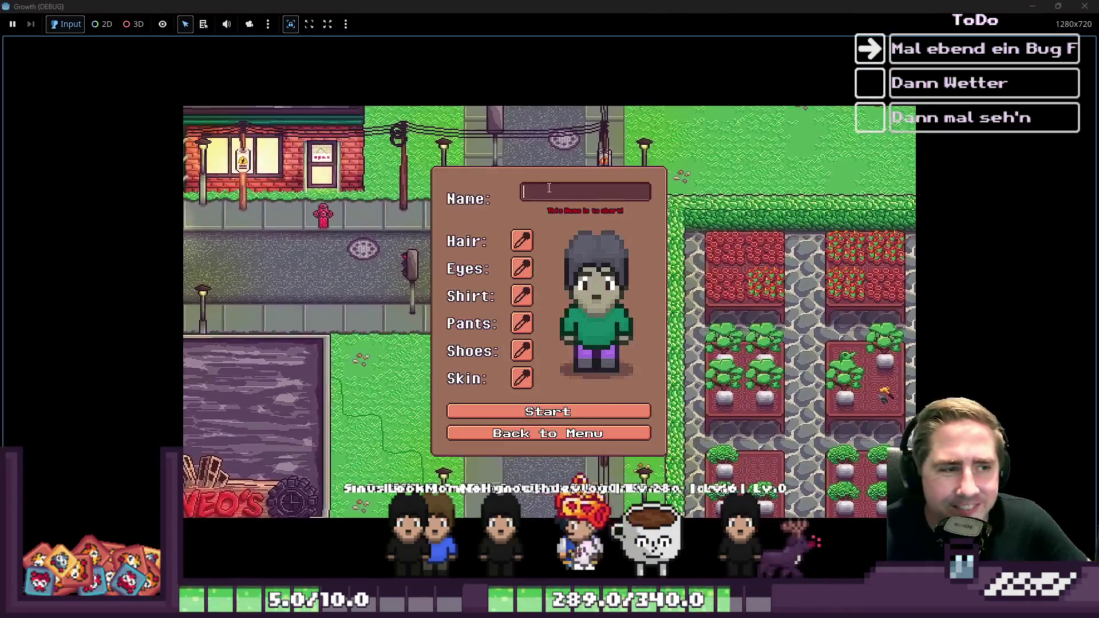
type("dua")
key("Return")
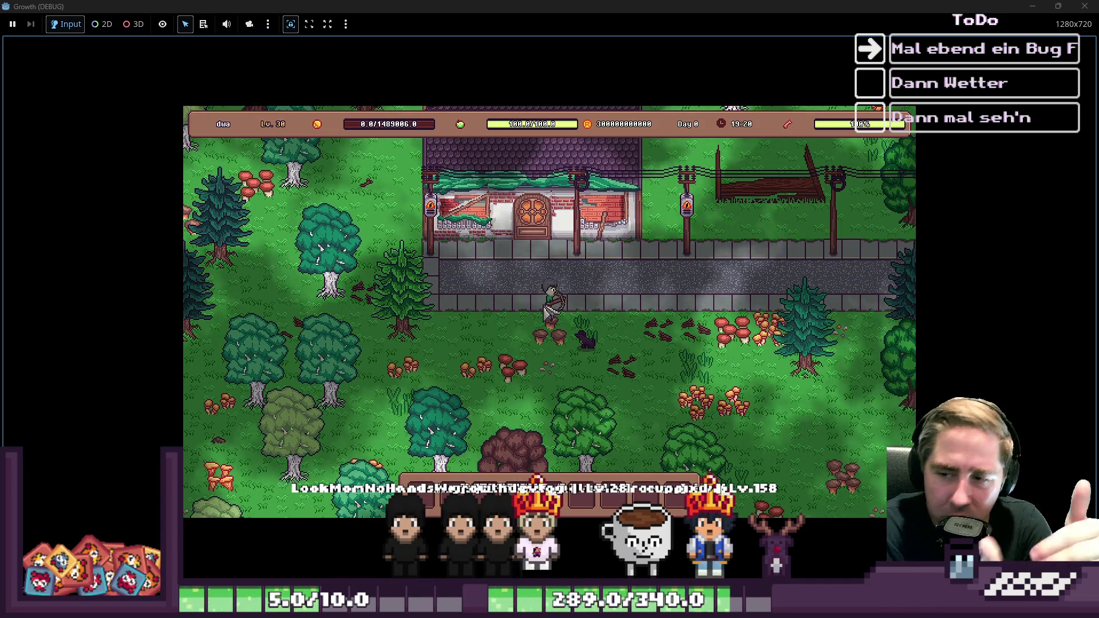
key("s")
key("d")
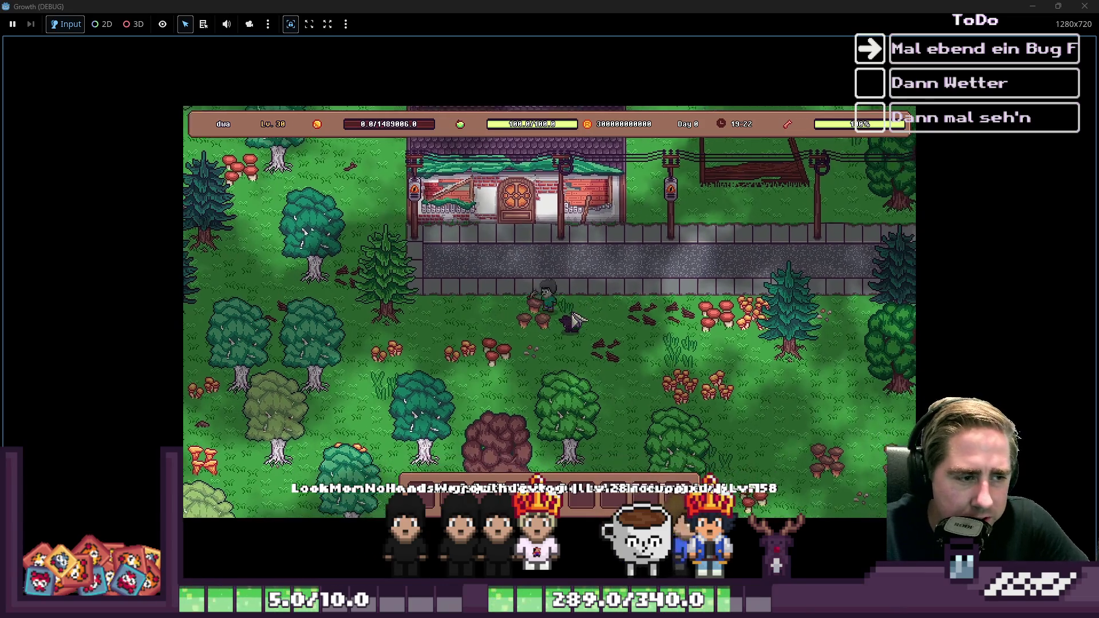
key("s")
key("d")
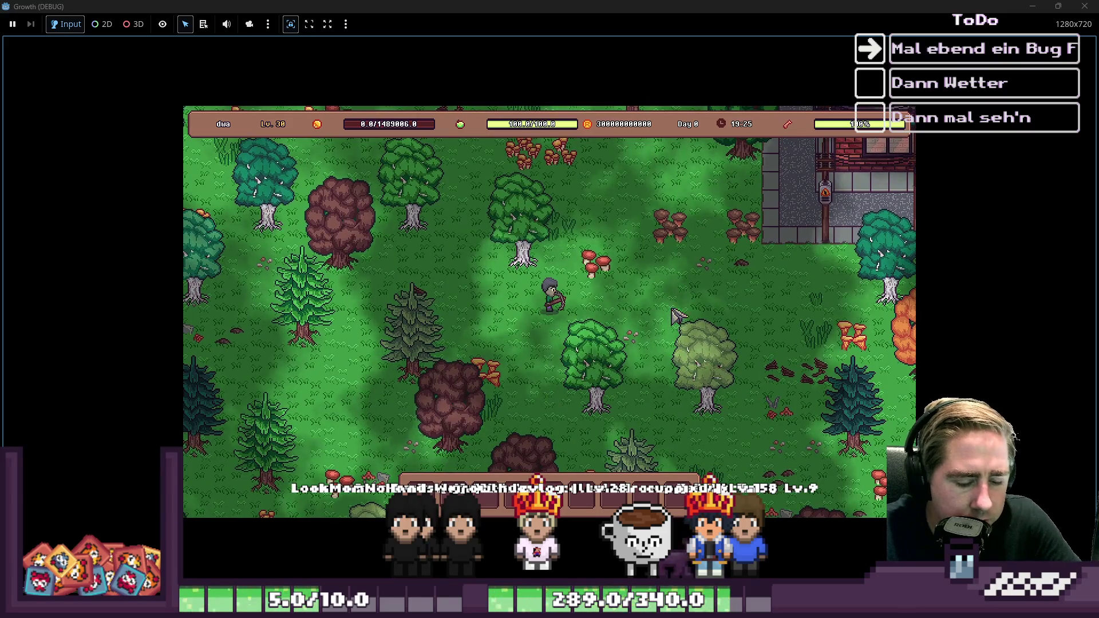
Browse the inventory grid for the 99-item stacks needed in the hotbar, then close it
key("i")
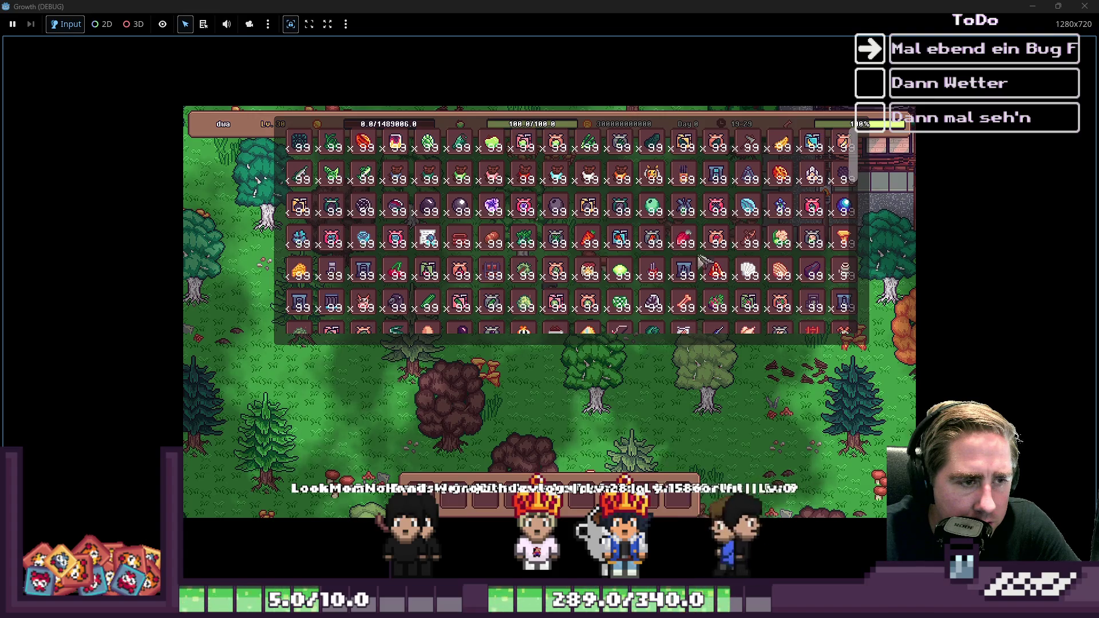
scroll(572, 303, "down", 2)
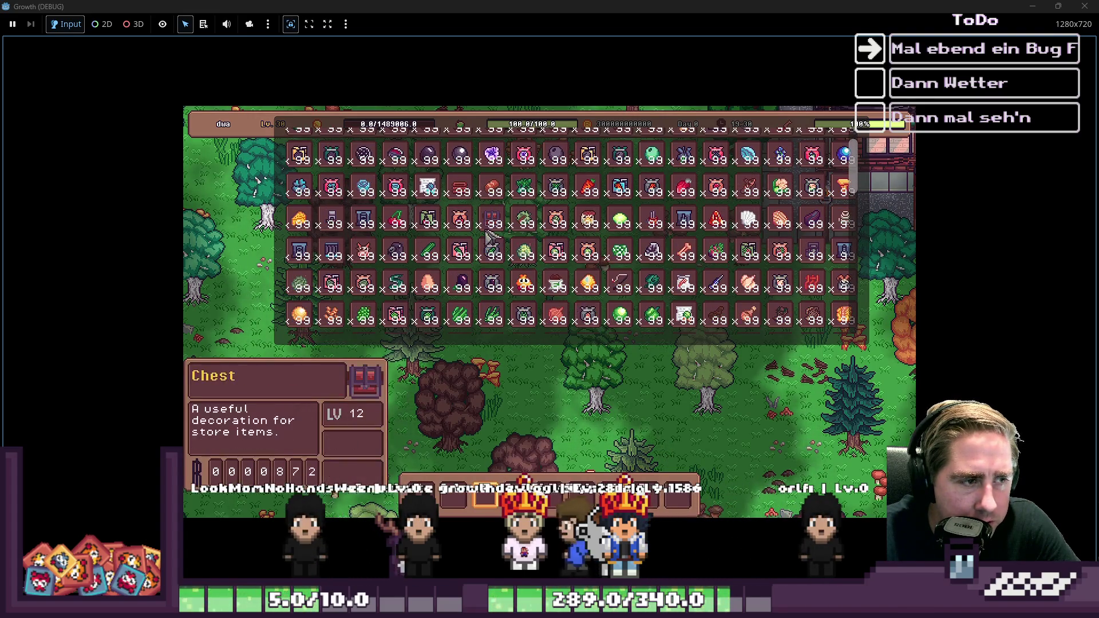
scroll(547, 286, "up", 1)
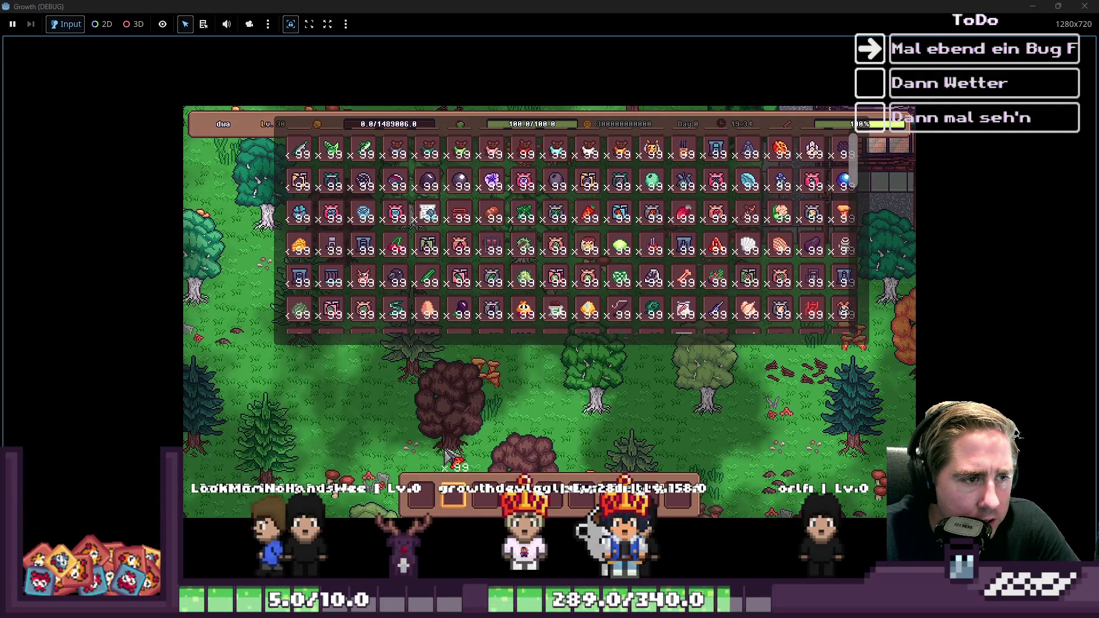
scroll(527, 169, "up", 1)
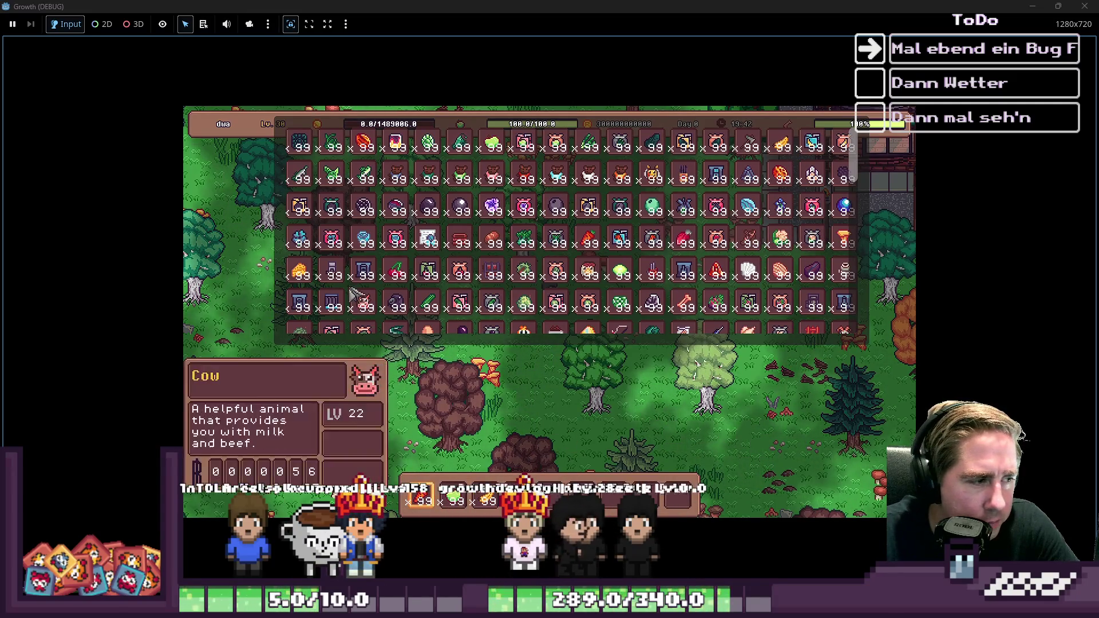
scroll(375, 284, "down", 2)
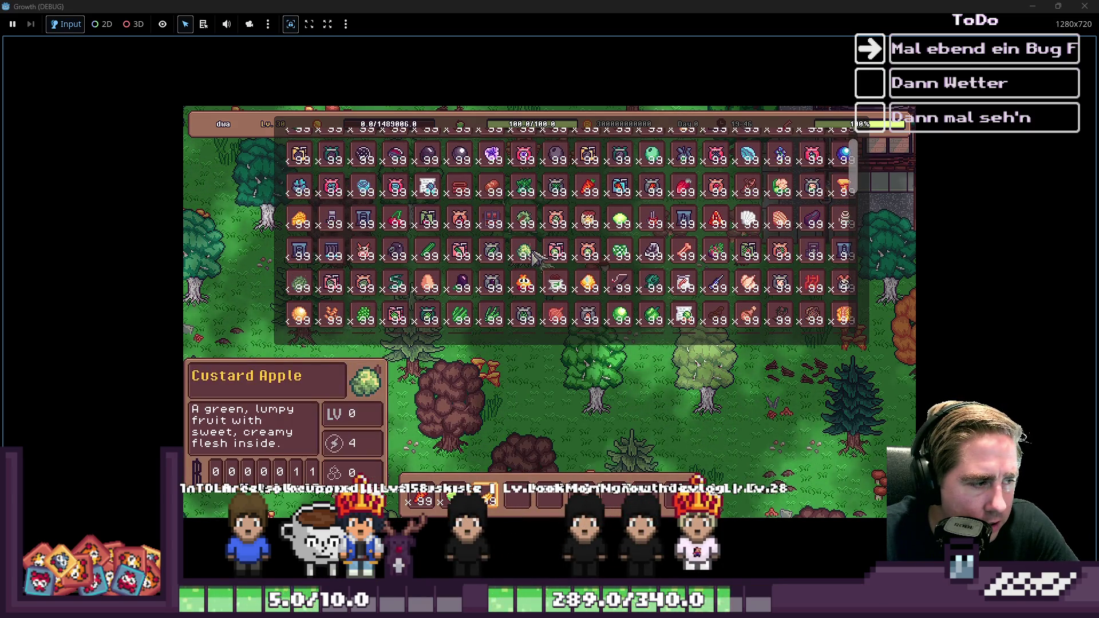
scroll(670, 234, "up", 2)
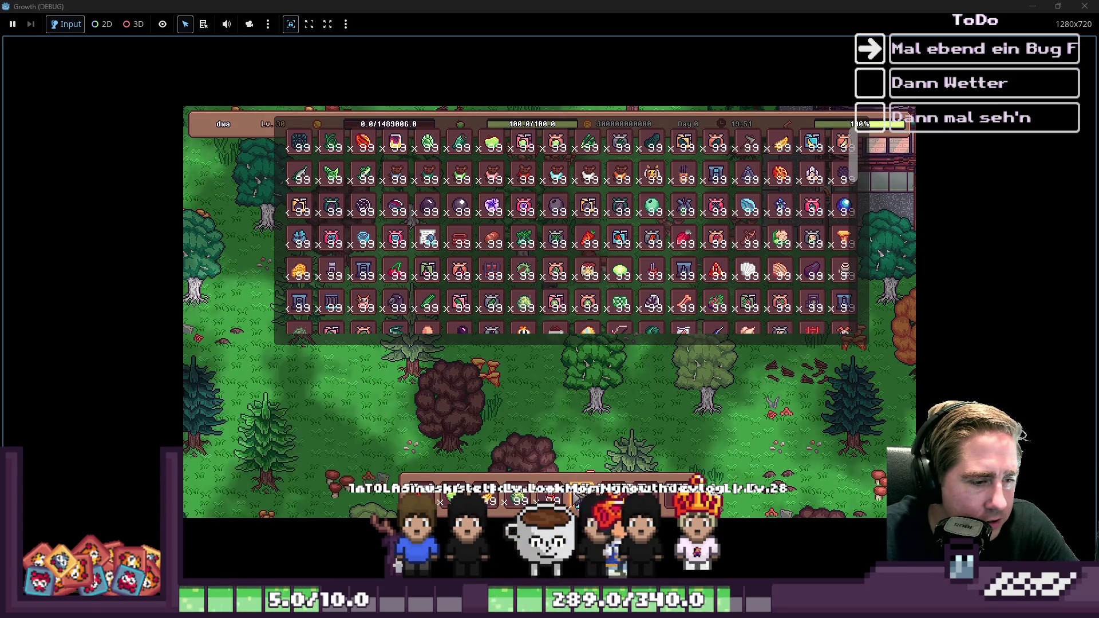
key("i")
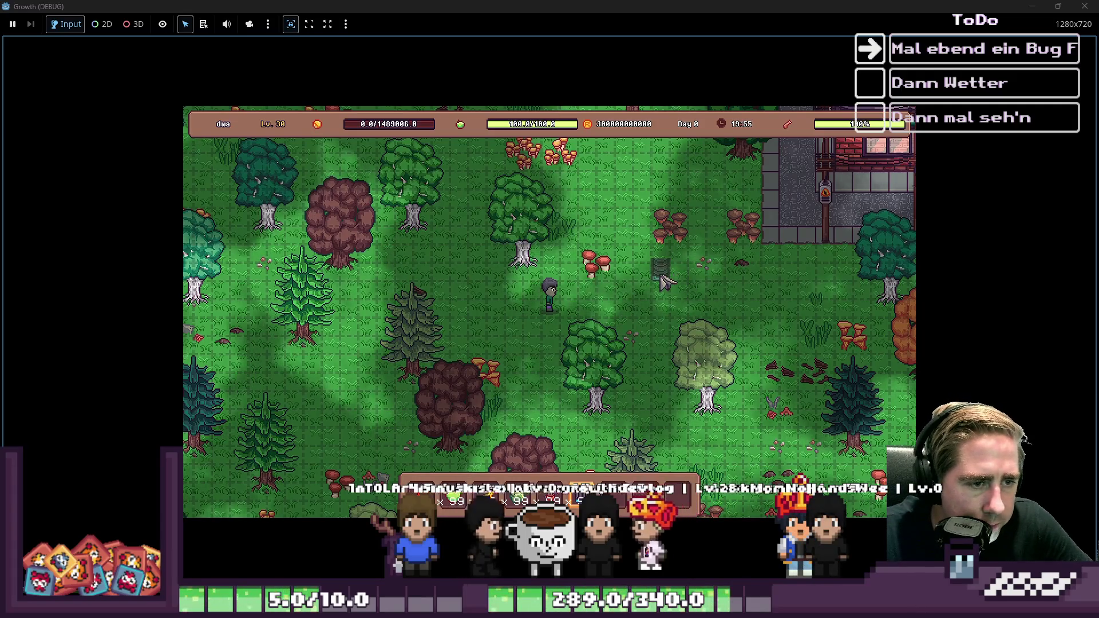
Lay a column of conveyor belts downward and place the Cidery beside it
mouse_move(667, 298)
left_mouse_down()
mouse_move(661, 366)
mouse_move(631, 383)
mouse_move(628, 290)
mouse_move(642, 269)
left_mouse_up()
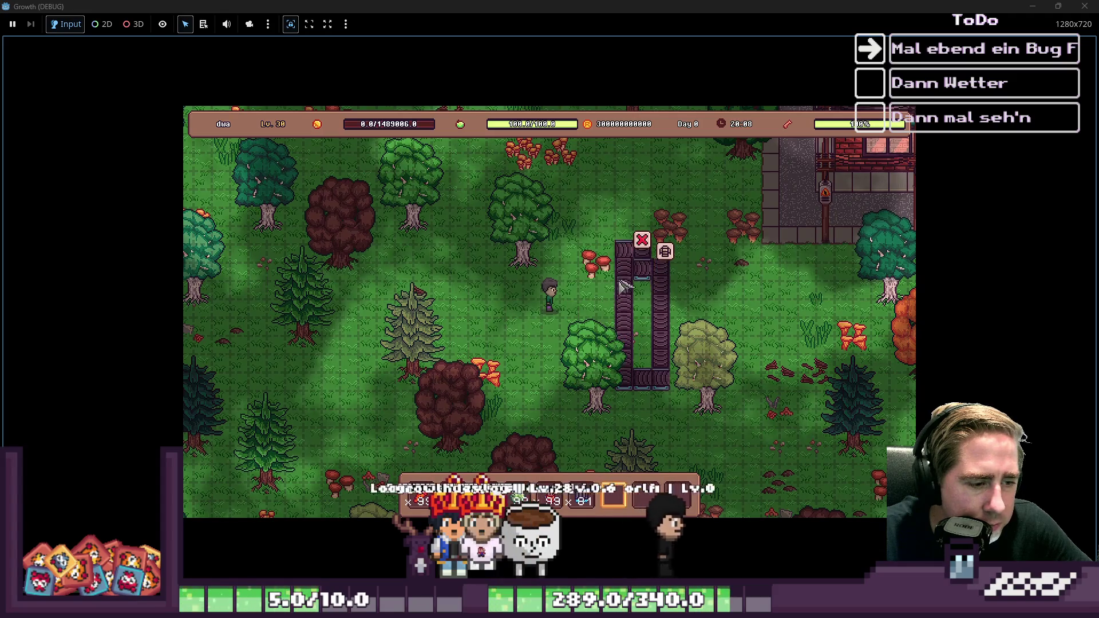
right_click(642, 252)
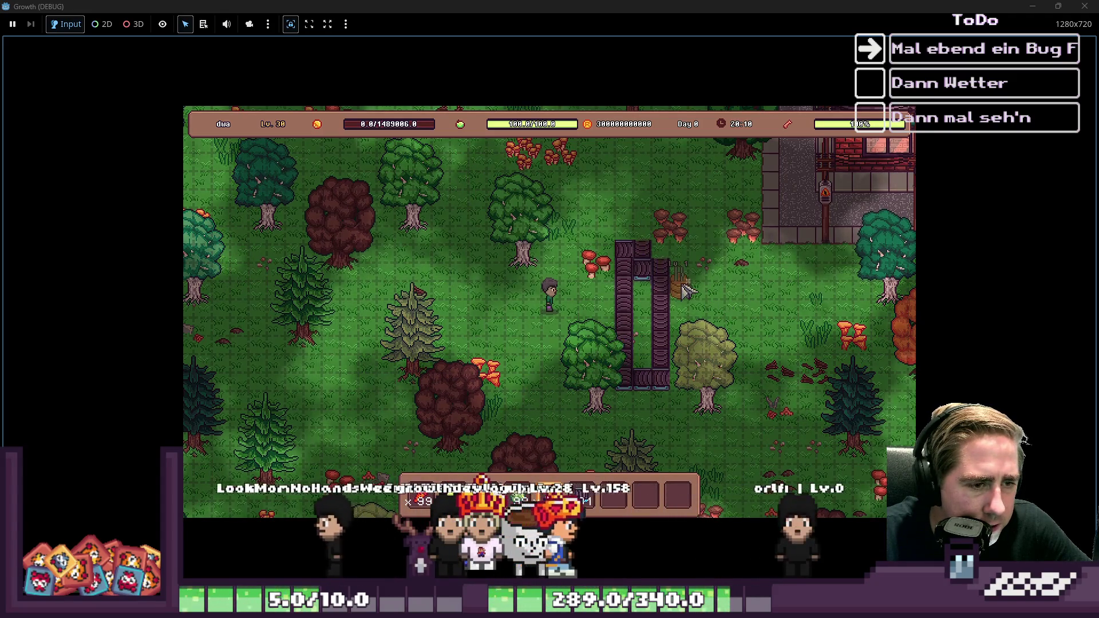
left_click_drag(688, 288, 686, 311)
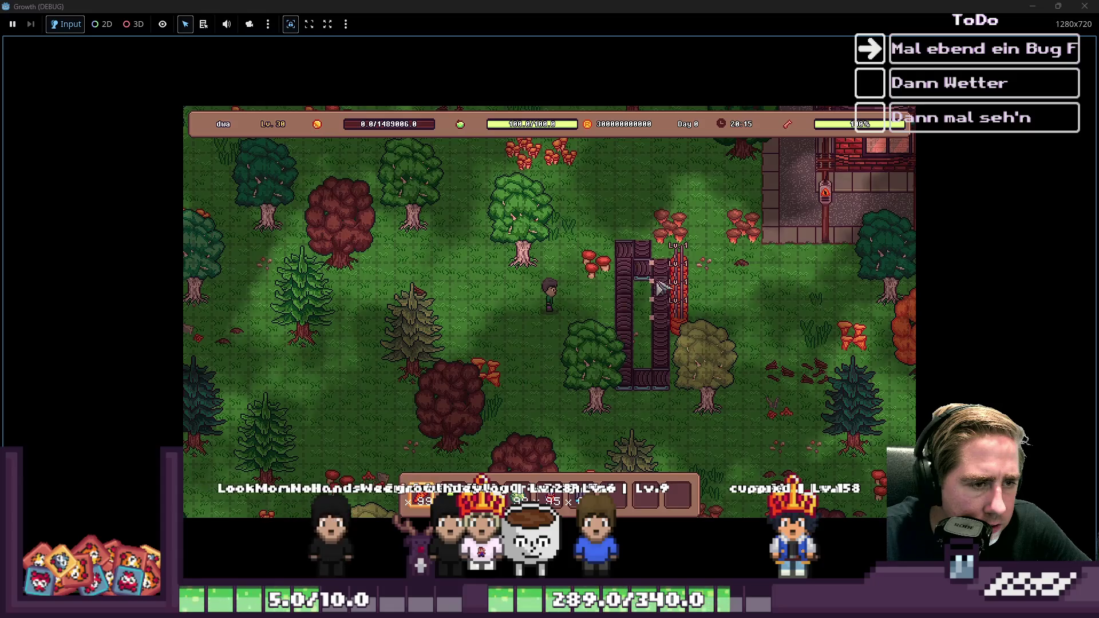
Load the Cidery, then go to the end of the crashing animate_conveyor_belt_item function
left_click(700, 275)
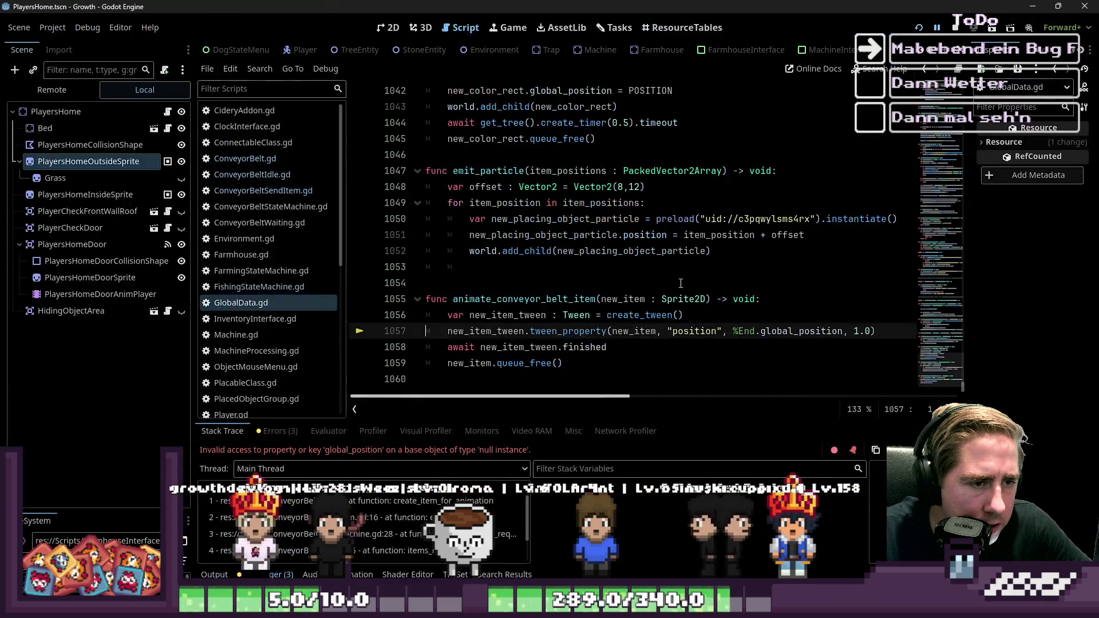
left_click(600, 289)
left_click(566, 366)
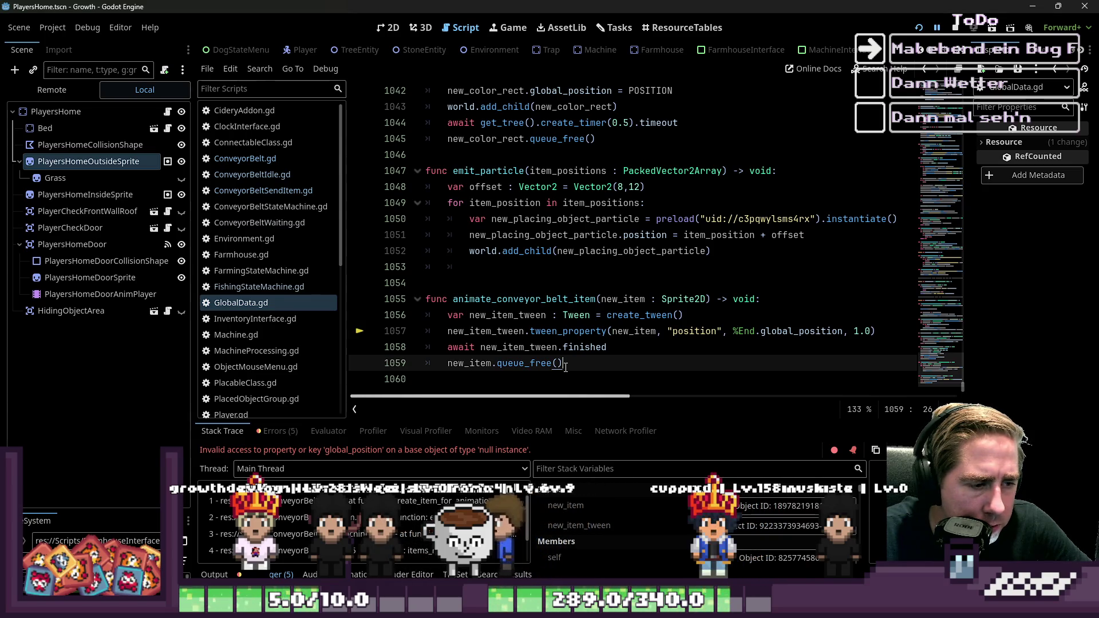
Inspect the new_item parameter and the new_item_tween value in animate_conveyor_belt_item
double_click(611, 299)
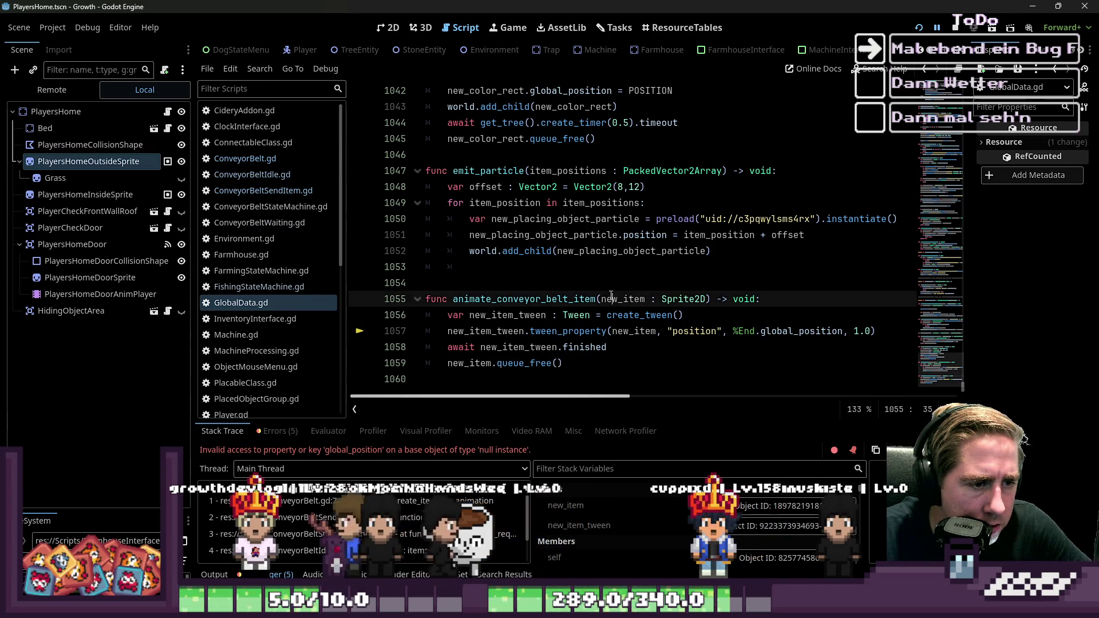
left_click(565, 332)
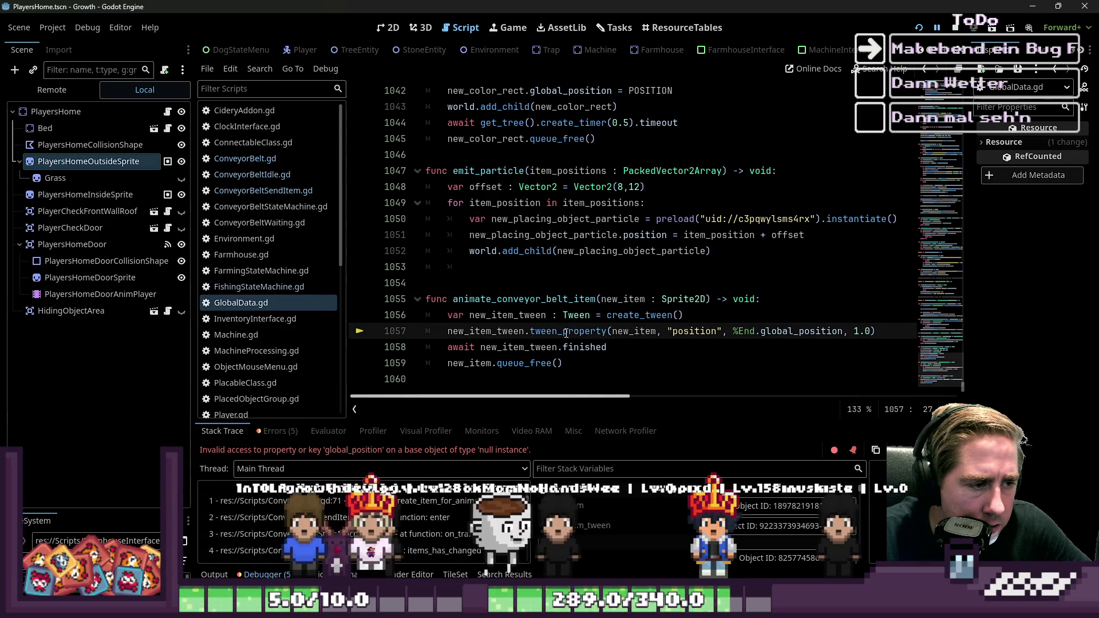
double_click(496, 345)
double_click(485, 331)
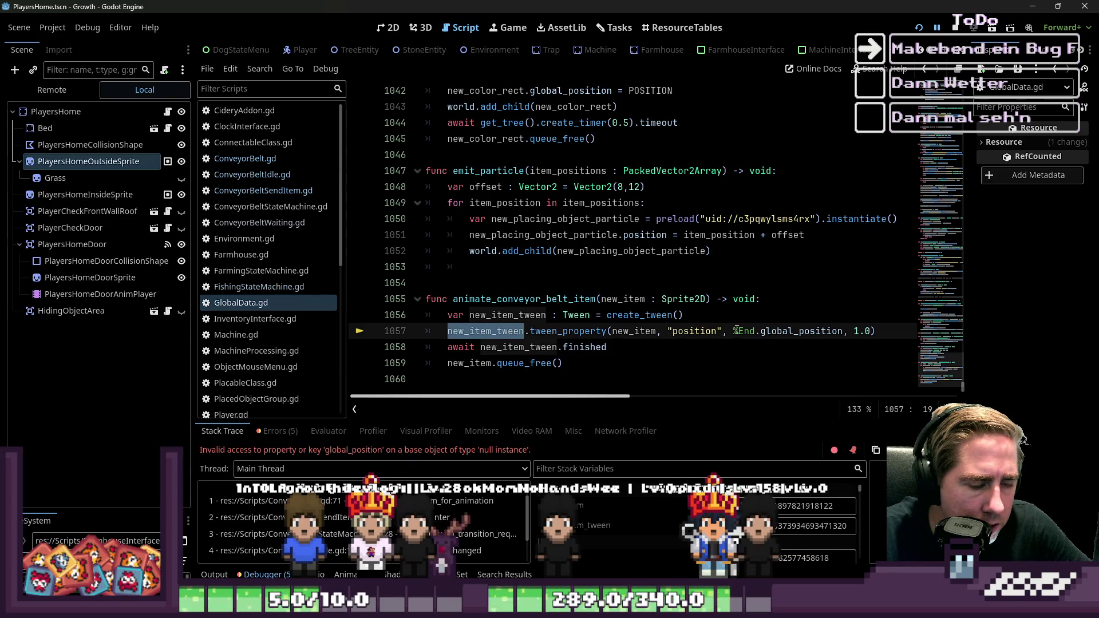
Add a conveyorbelt parameter typed as ConveyorBelt to animate_conveyor_belt_item
left_click(601, 299)
type("conveyorbelt")
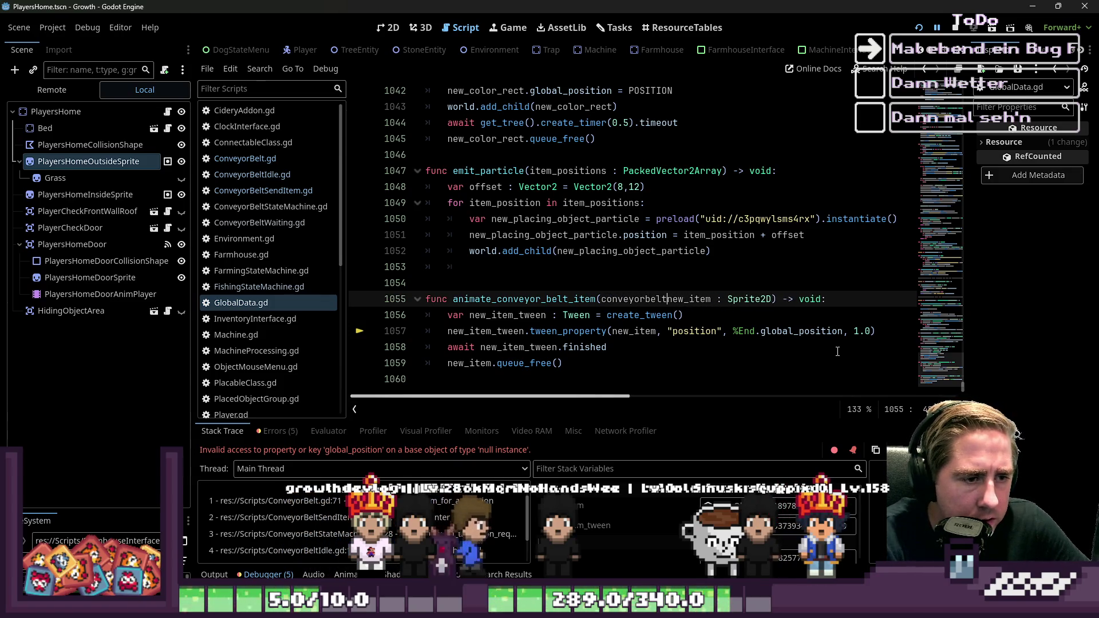
key("Left")
key("Left")
type(": ")
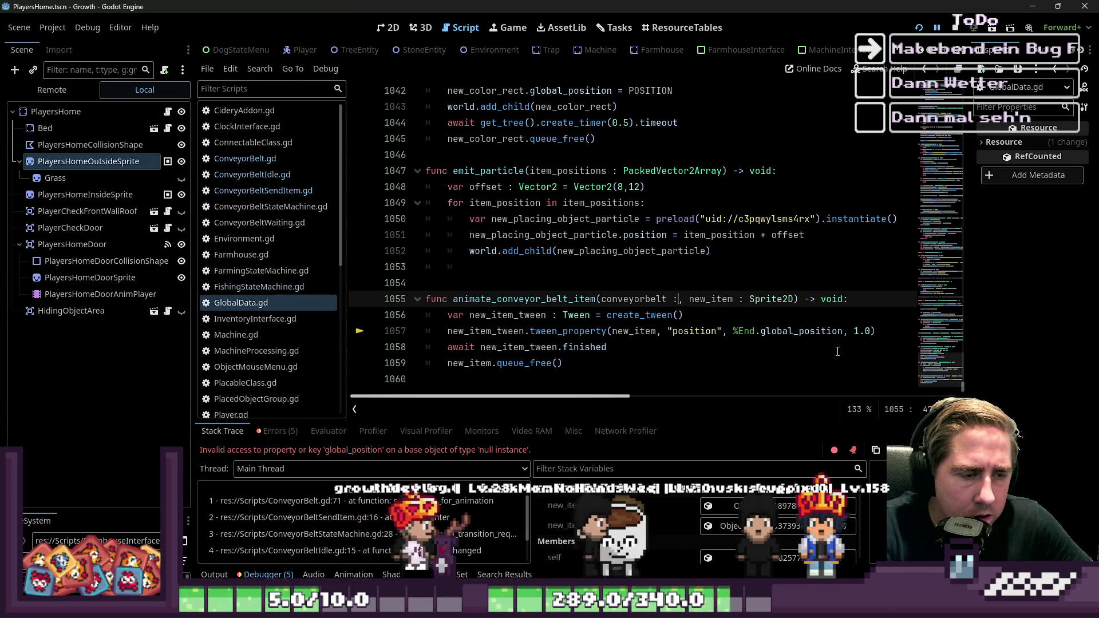
type("Connectabl")
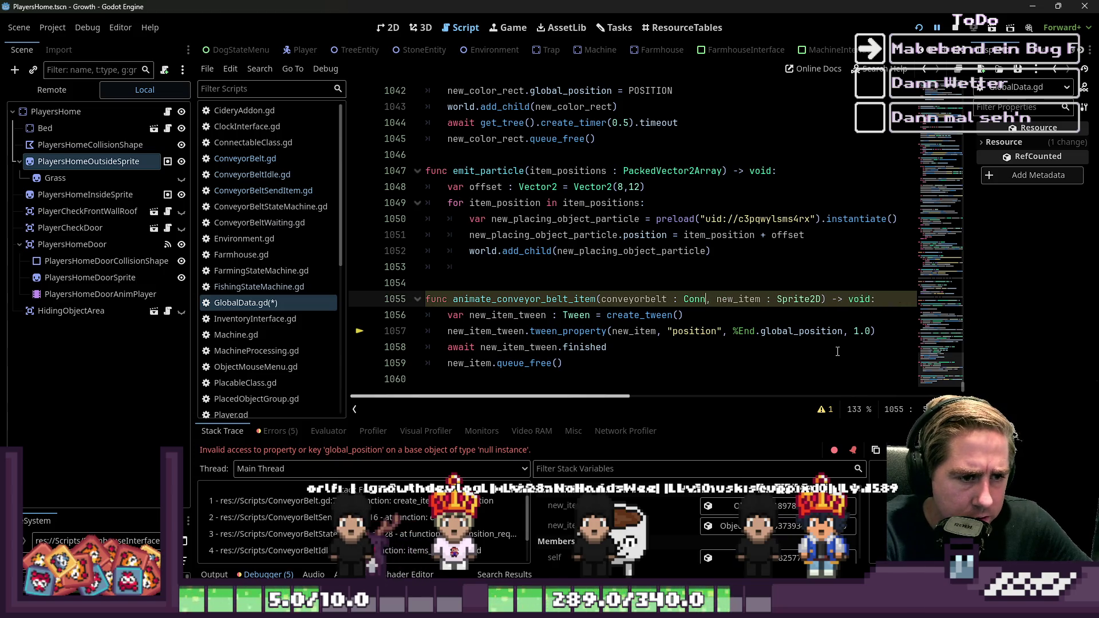
type("yorBelt")
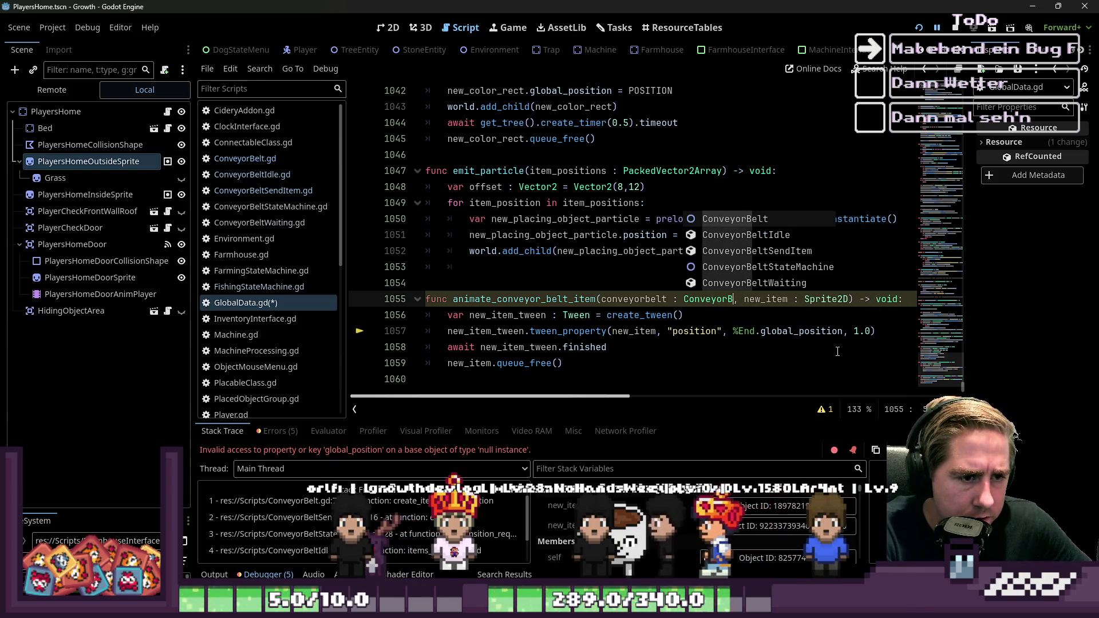
key("Escape")
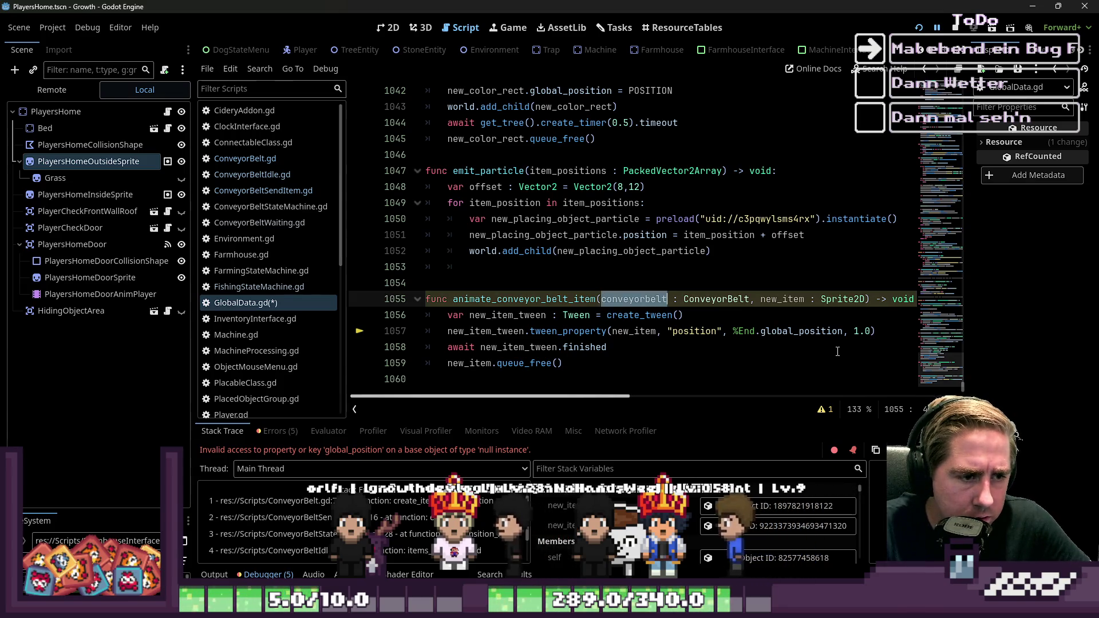
Tween the item to conveyorbelt.get_node("End") instead of %End and save GlobalData.gd
key("Down")
key("Down")
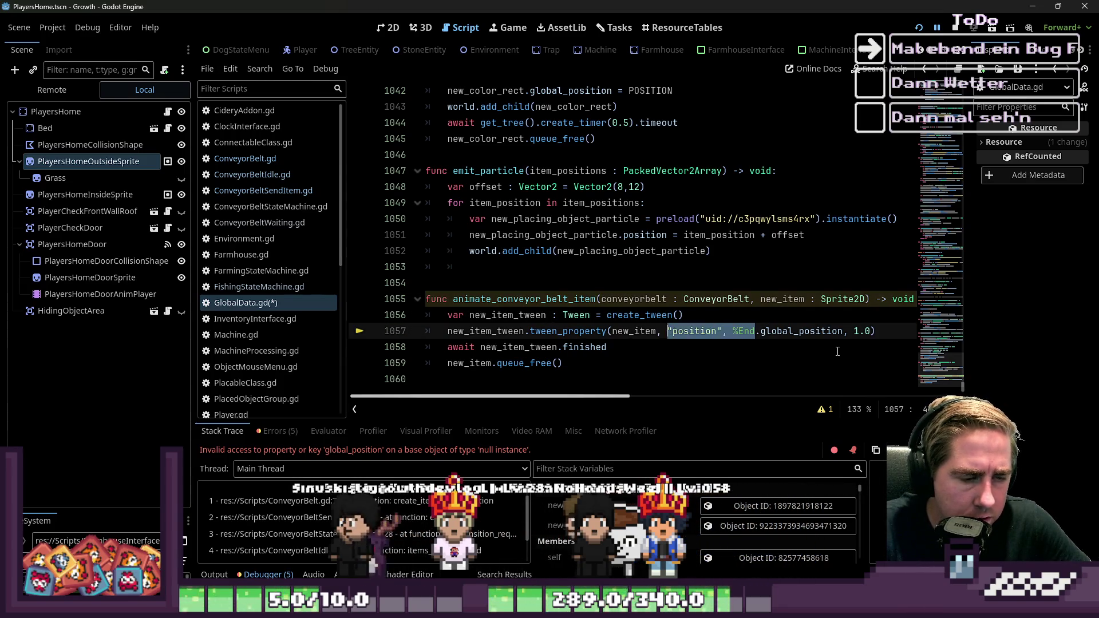
type("conveyorbelt")
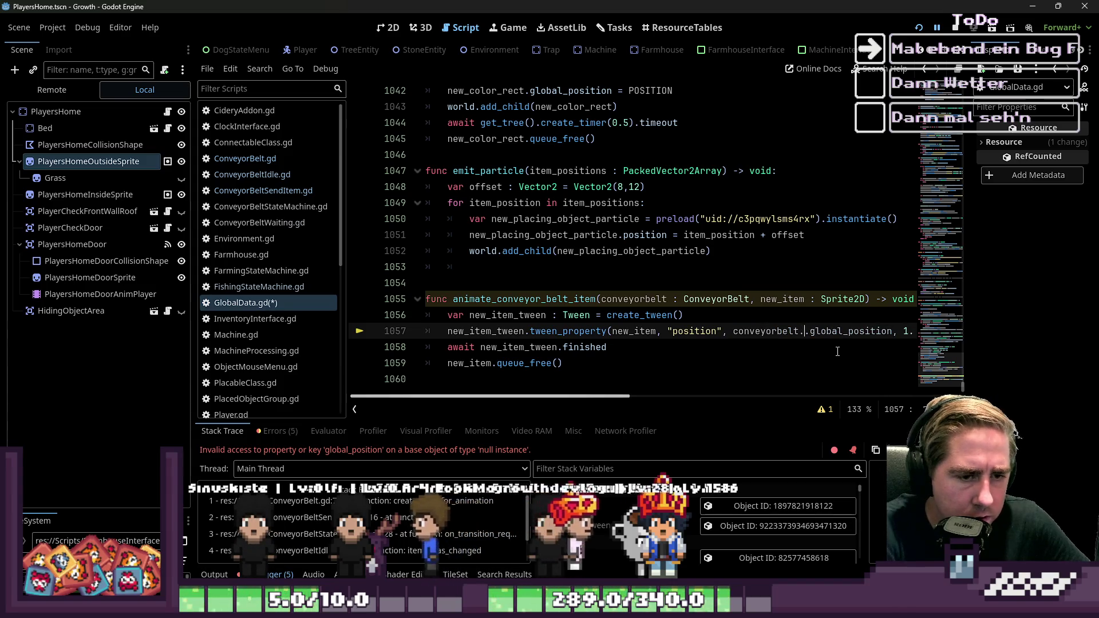
type(".get_node")
key("Return")
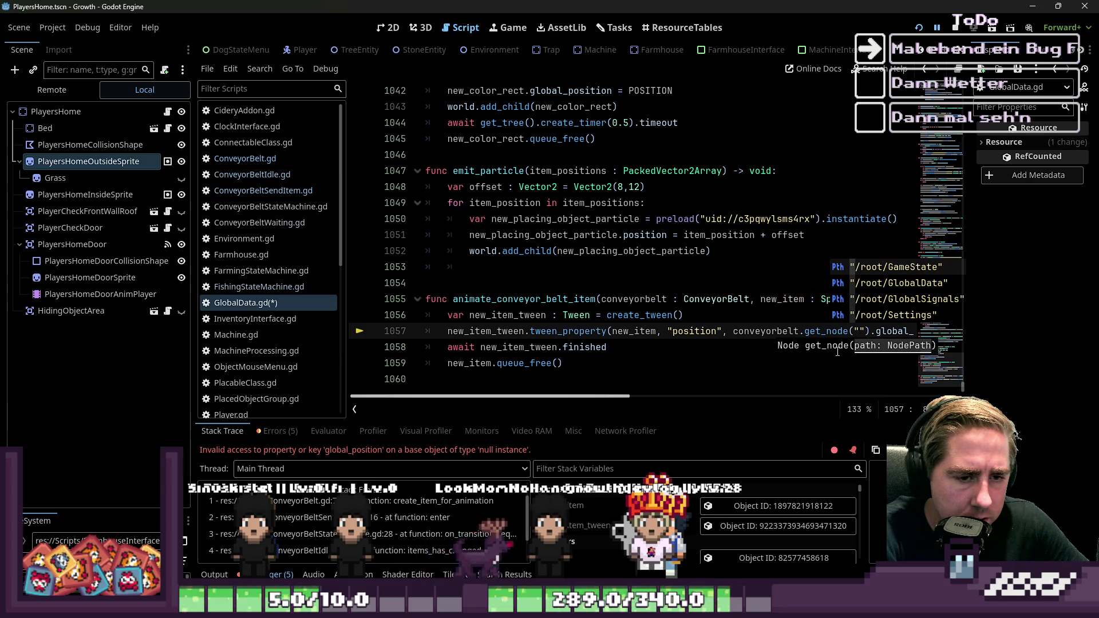
type("End")
key("Up")
key("Down")
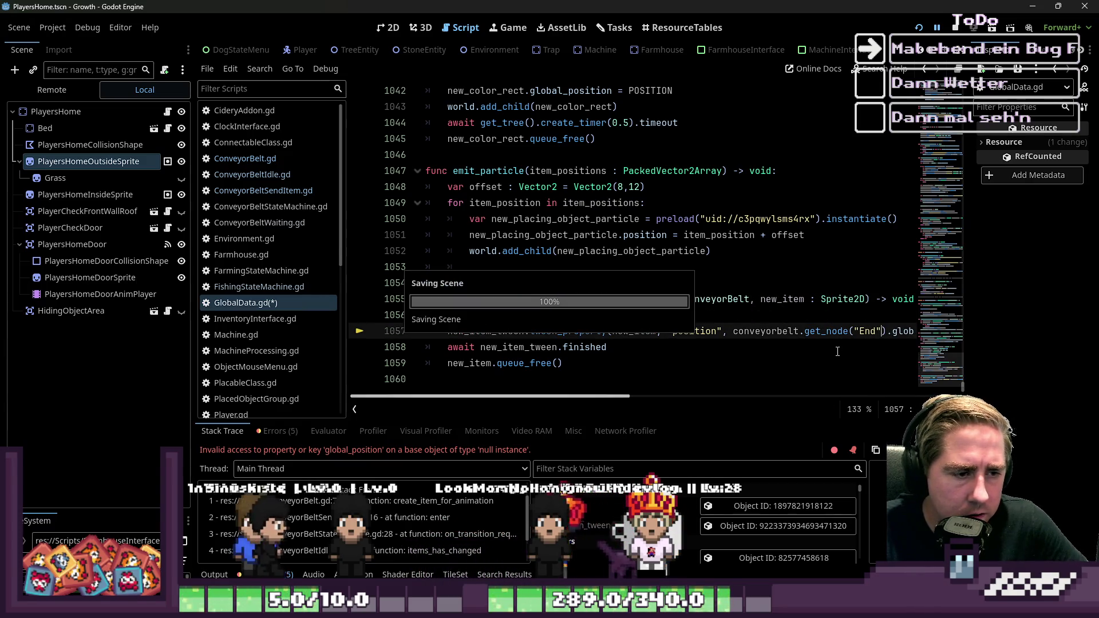
key("ctrl+s")
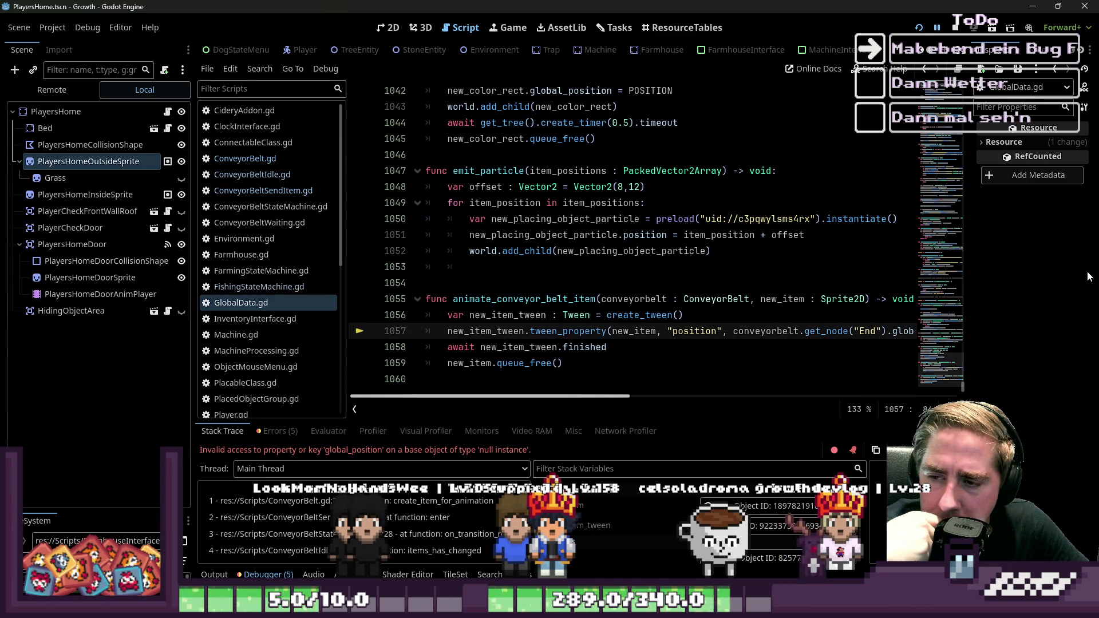
Review the queue_free call and the conveyorbelt usage in the tween_property line
key("Down")
key("Down")
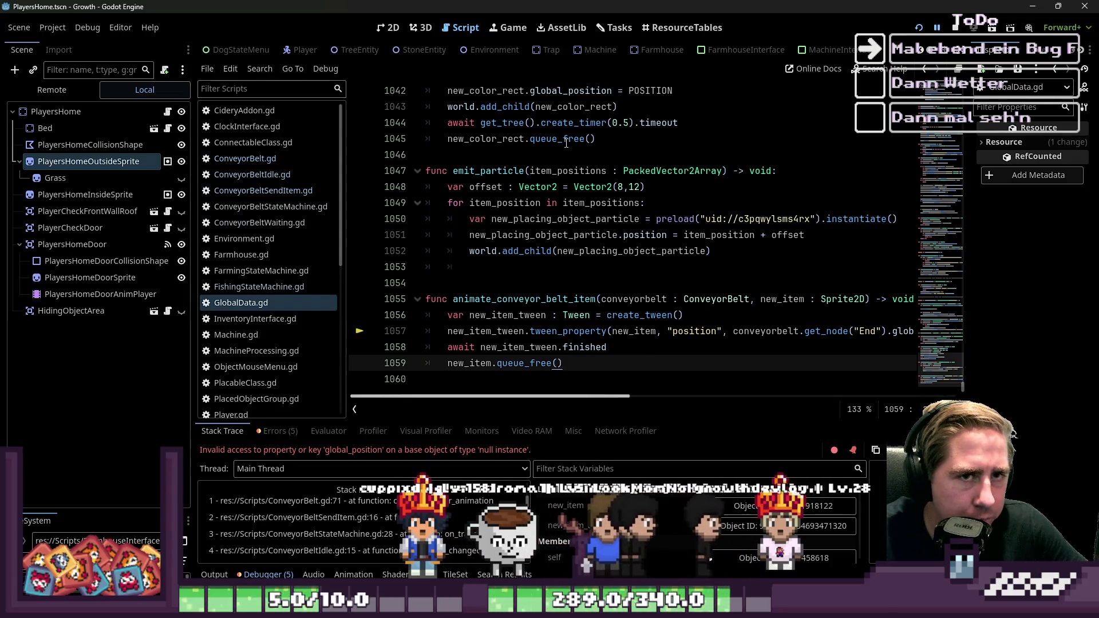
mouse_move(567, 143)
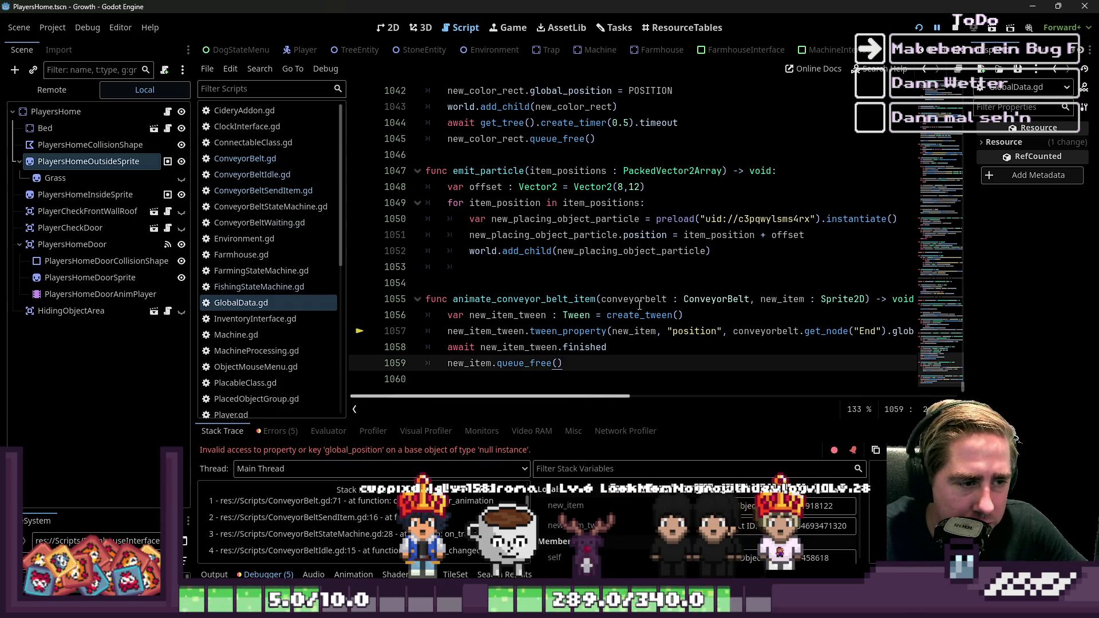
left_click_drag(606, 361, 480, 370)
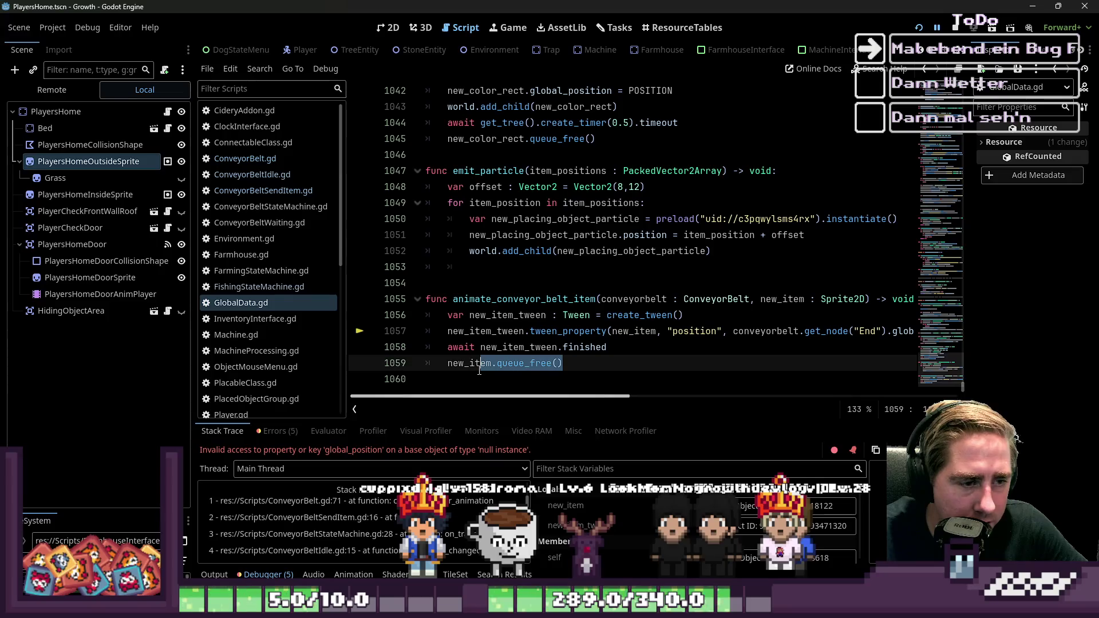
left_click(673, 334)
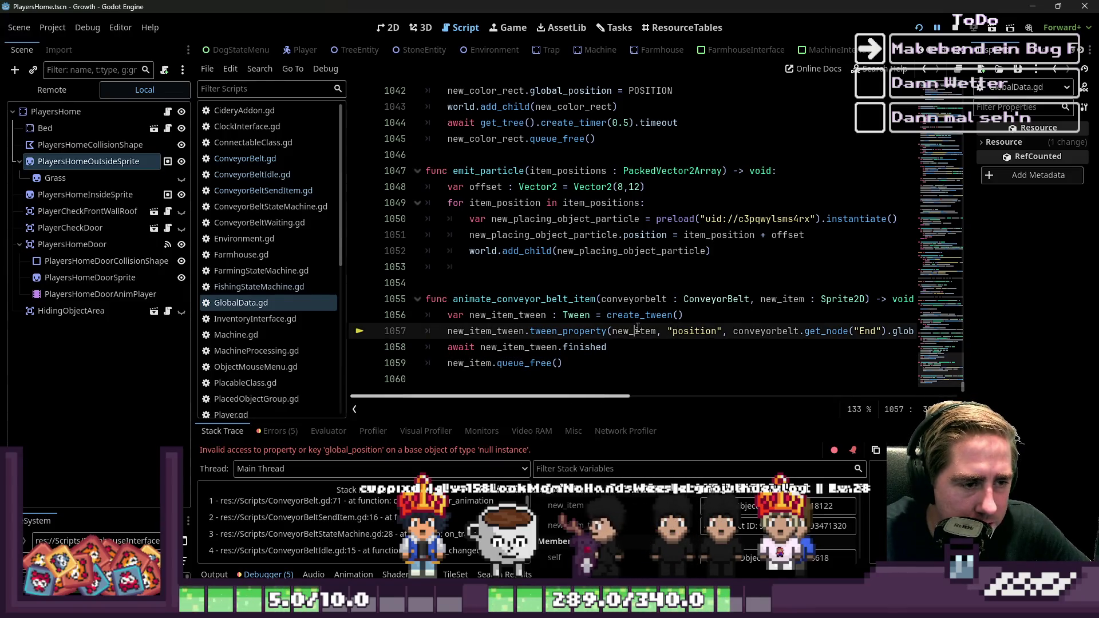
mouse_move(637, 331)
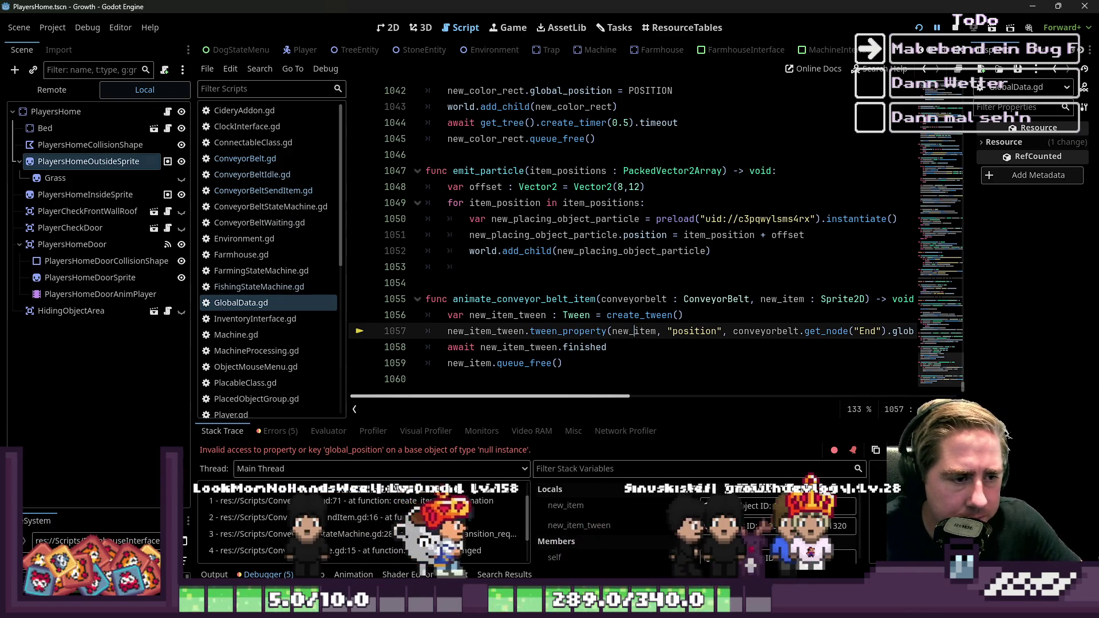
left_click(788, 329, "ctrl")
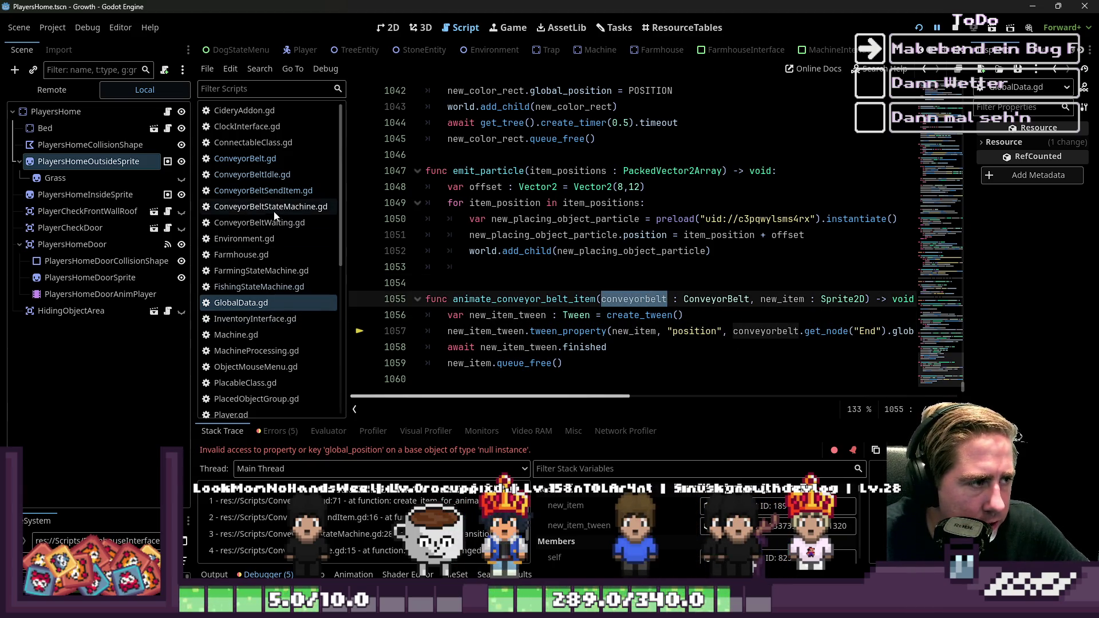
In ConveyorBelt.gd, pass conveyorbelt as an extra argument to animate_conveyor_belt_item
left_click(245, 159)
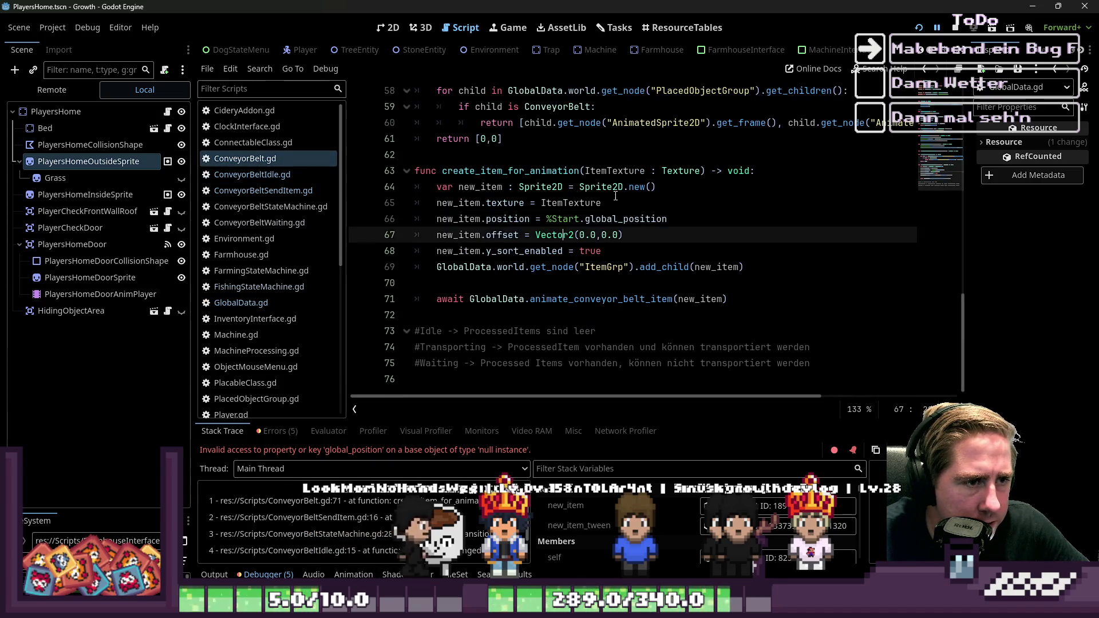
left_click(677, 299)
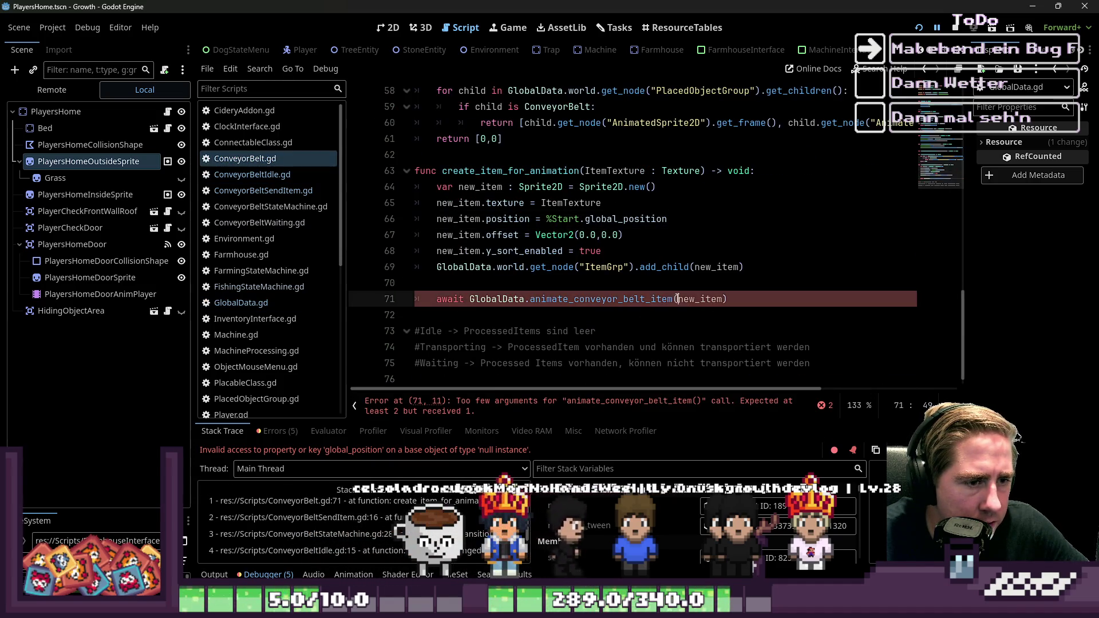
type("conveyorbelt,")
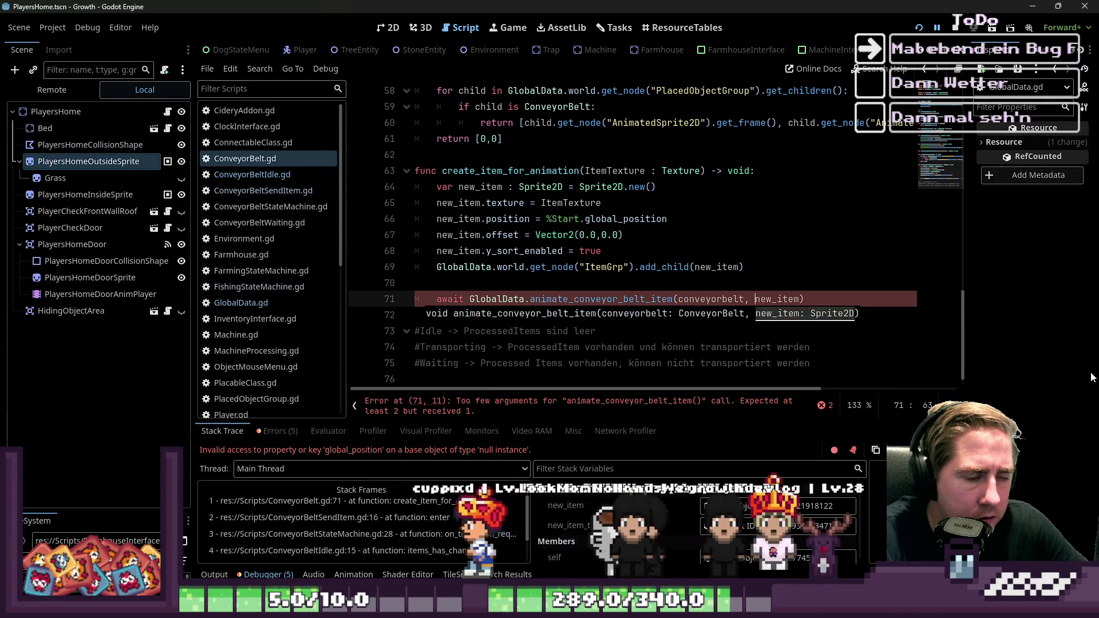
Add a ConveyorBelt-typed parameter before ItemTexture in create_item_for_animation
scroll(515, 266, "up", 2)
left_click(516, 266)
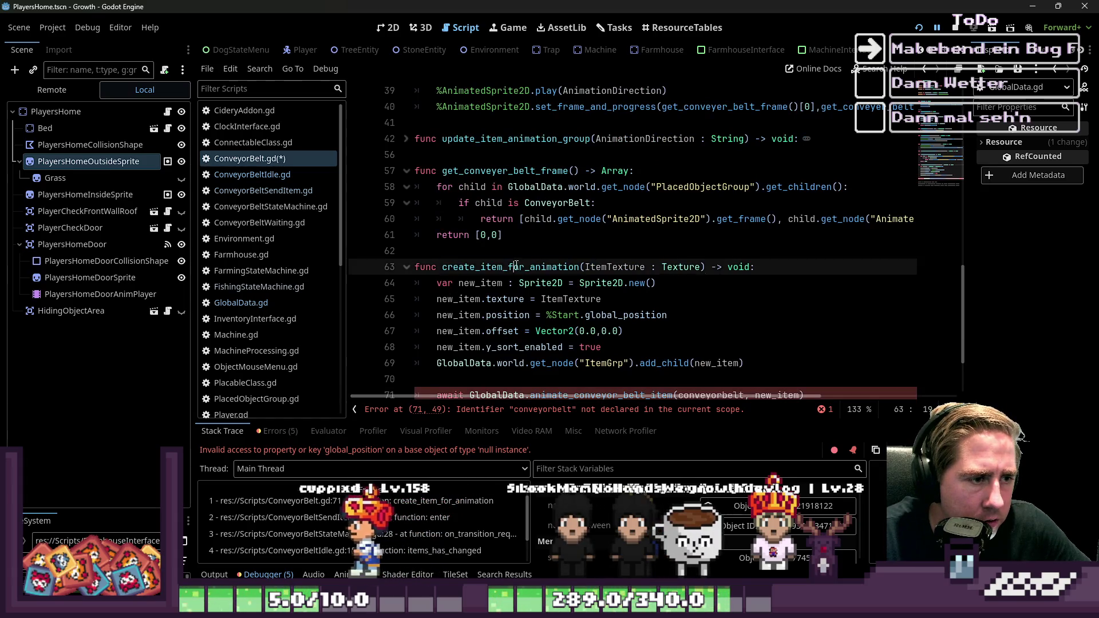
left_click(584, 267)
type("nveyorbelt")
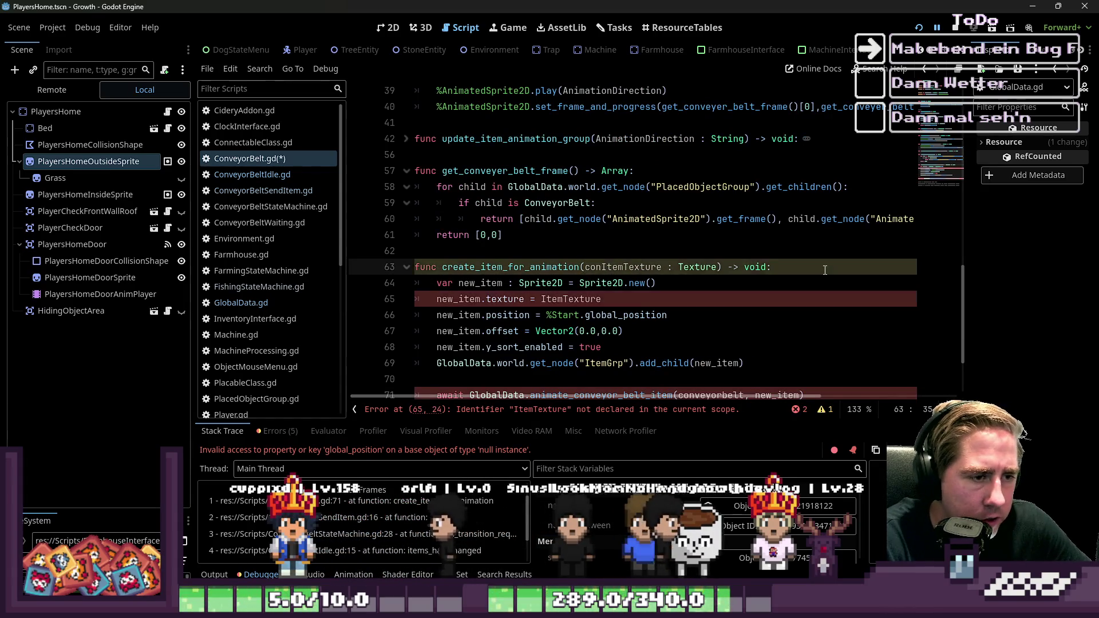
type("m")
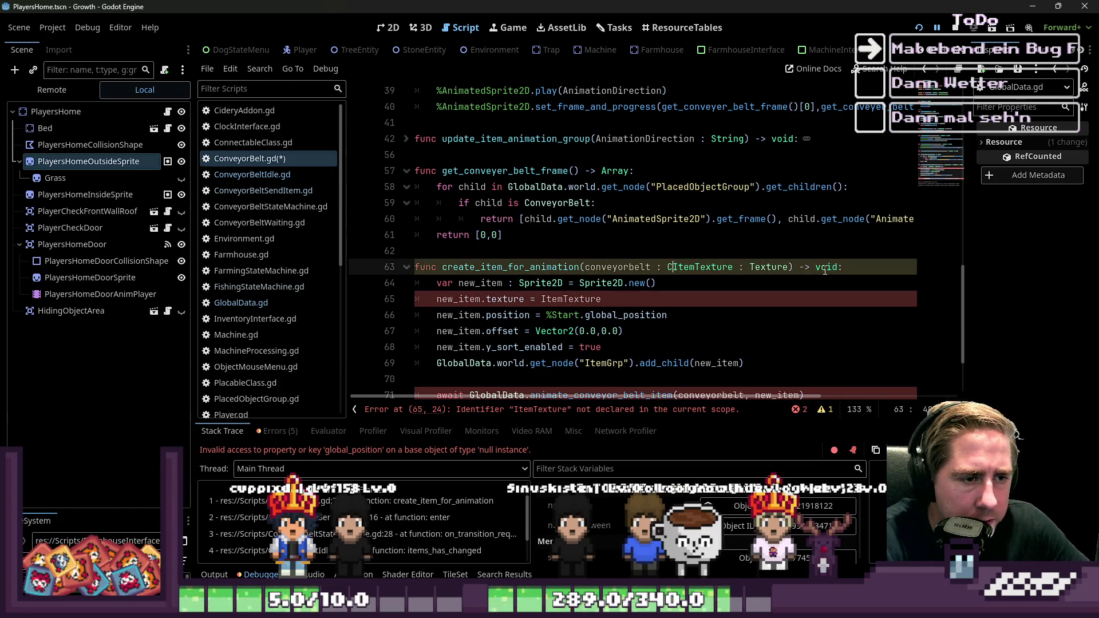
type("onvey")
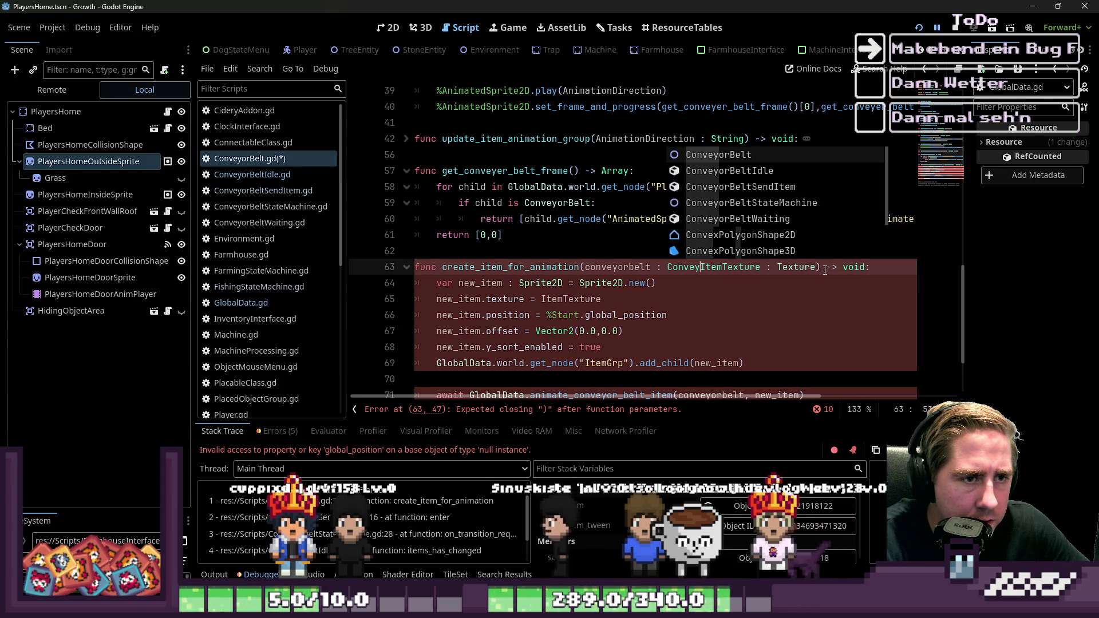
key("Tab")
key("ctrl+z")
key("ctrl+z")
key("ctrl+z")
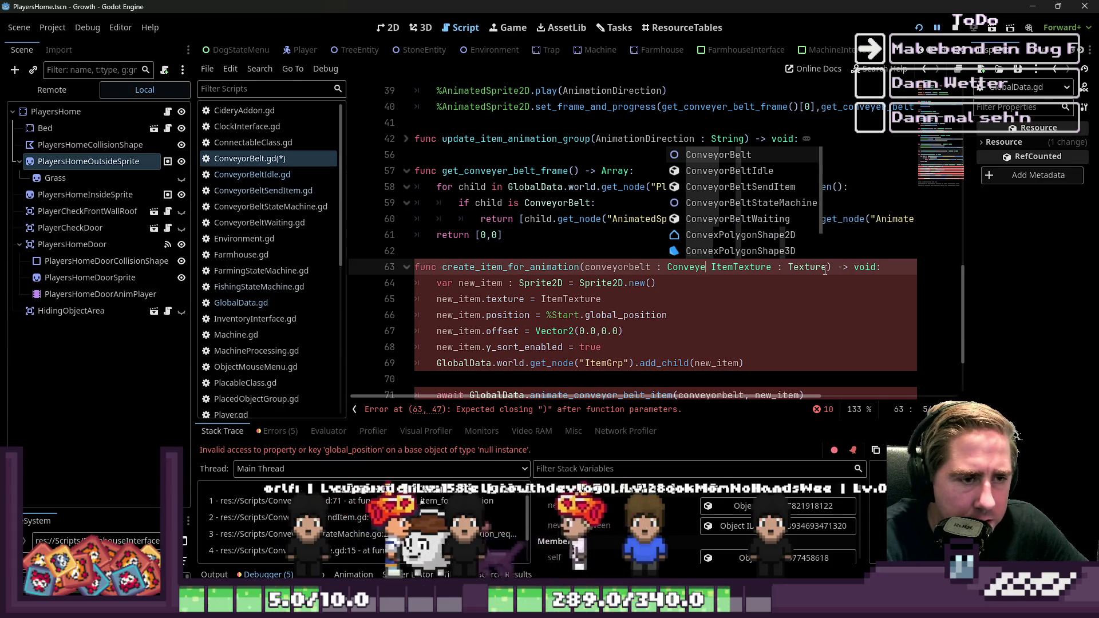
key("Tab")
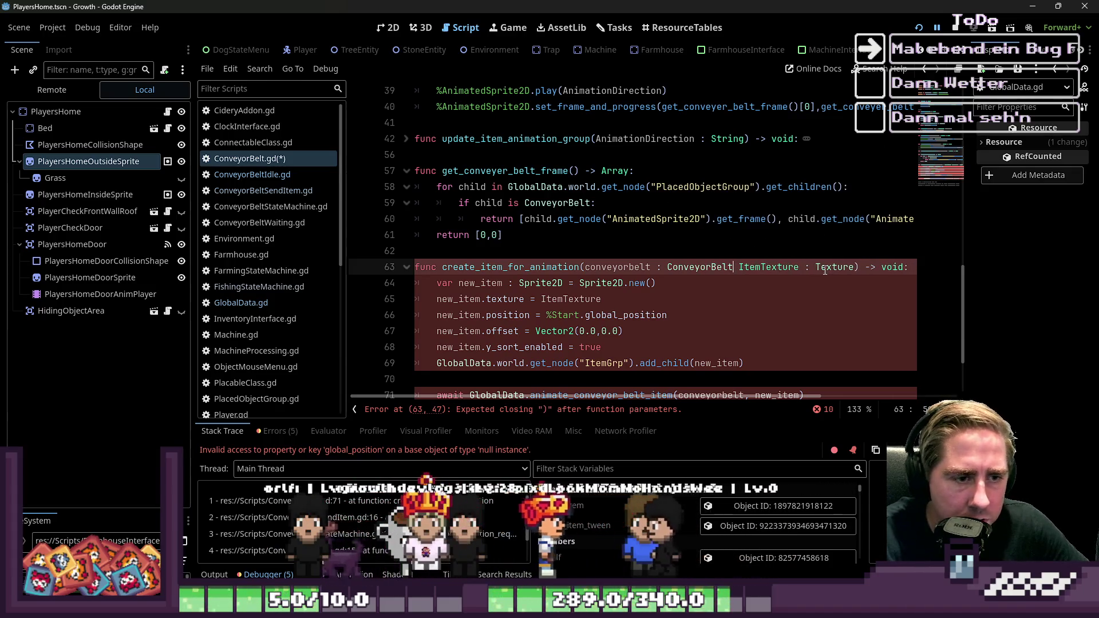
Check update_item_animation_group's parameters and undo the last parameter-list edit
scroll(609, 302, "up", 2)
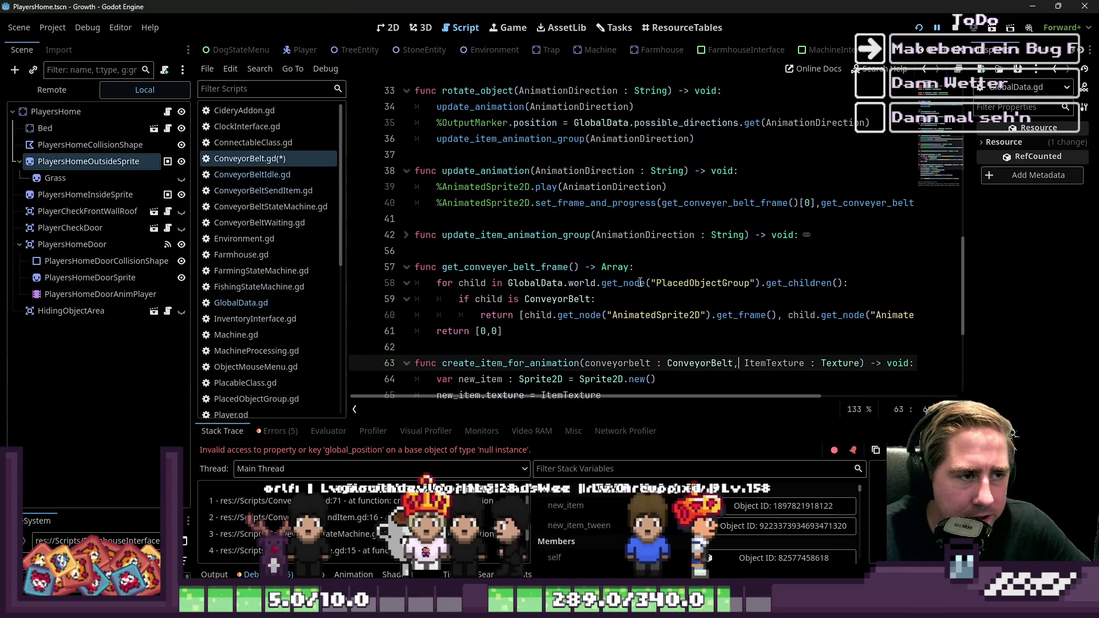
scroll(608, 302, "down", 1)
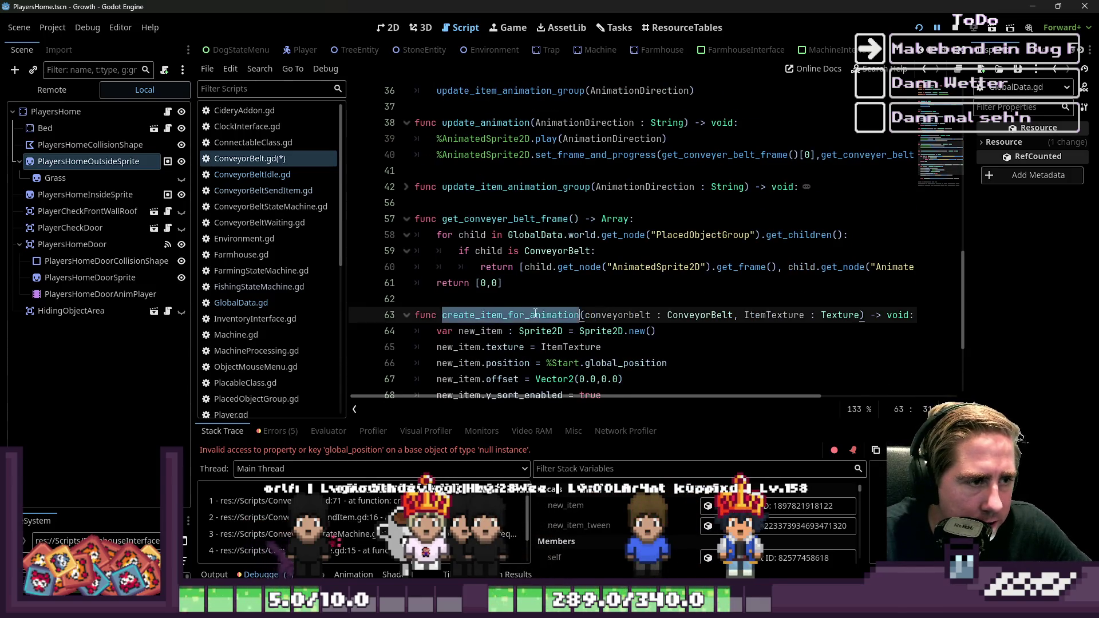
scroll(536, 314, "up", 1)
left_click(598, 235)
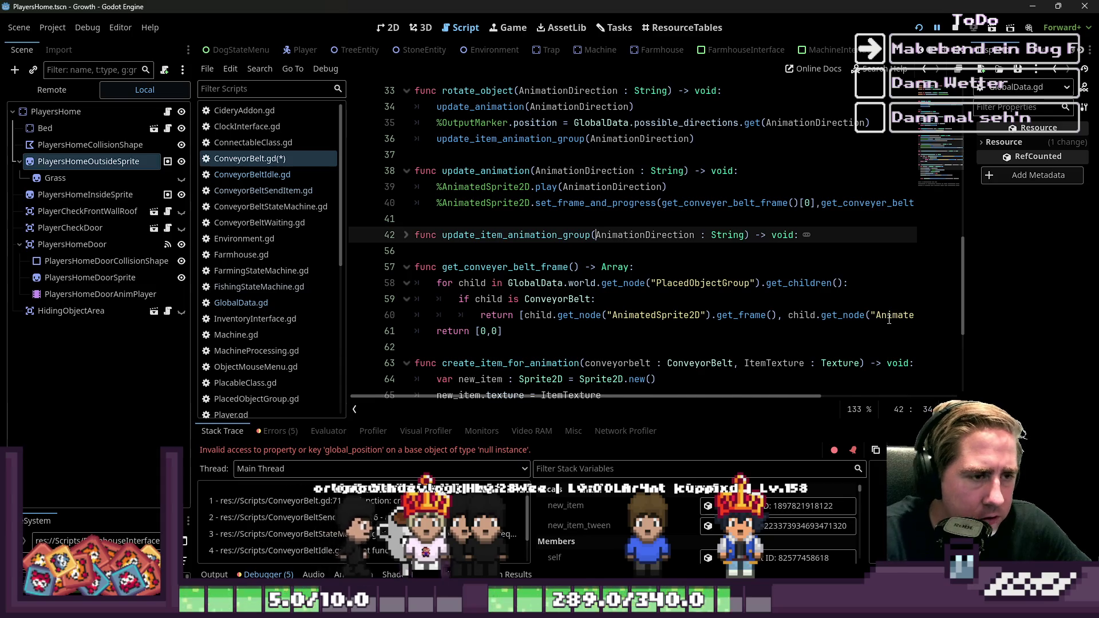
mouse_move(889, 319)
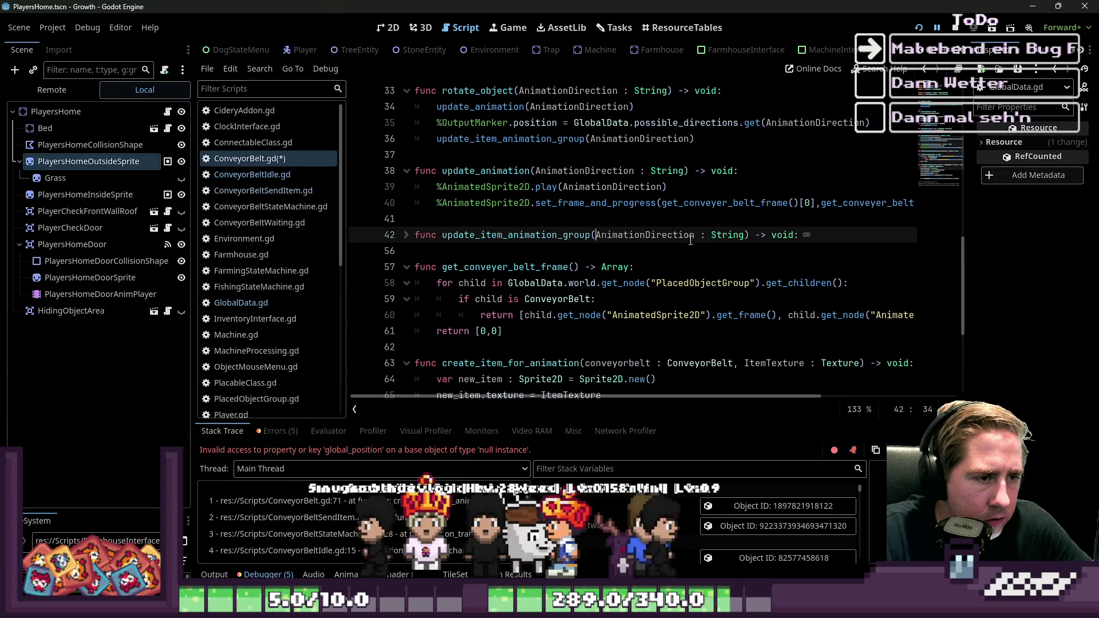
scroll(606, 255, "down", 4)
left_click(636, 279)
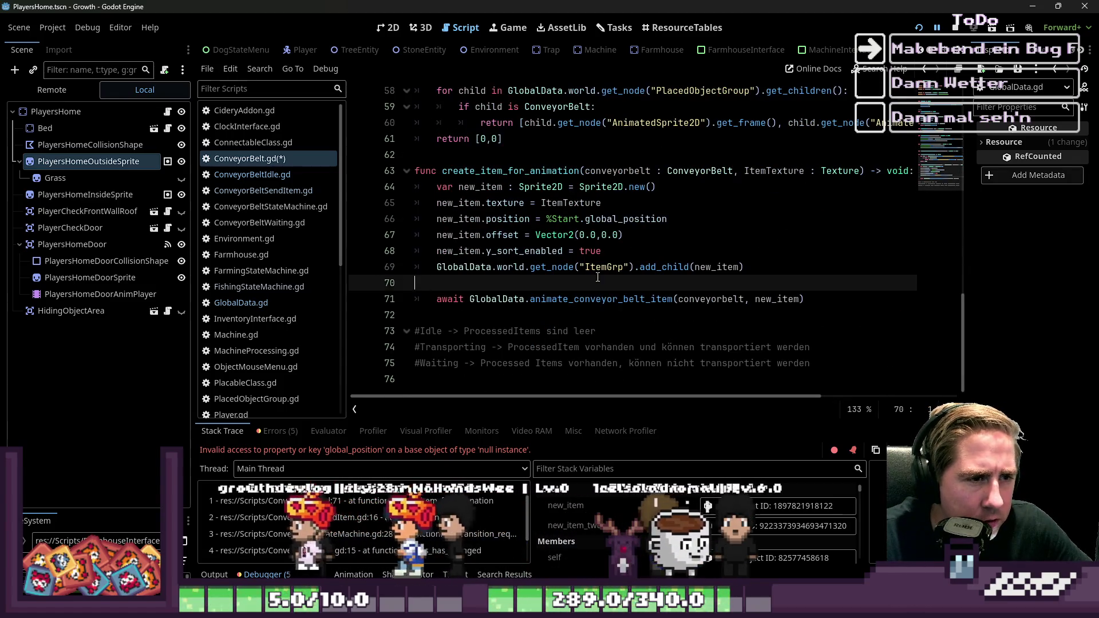
key("ctrl+z")
key("ctrl+z")
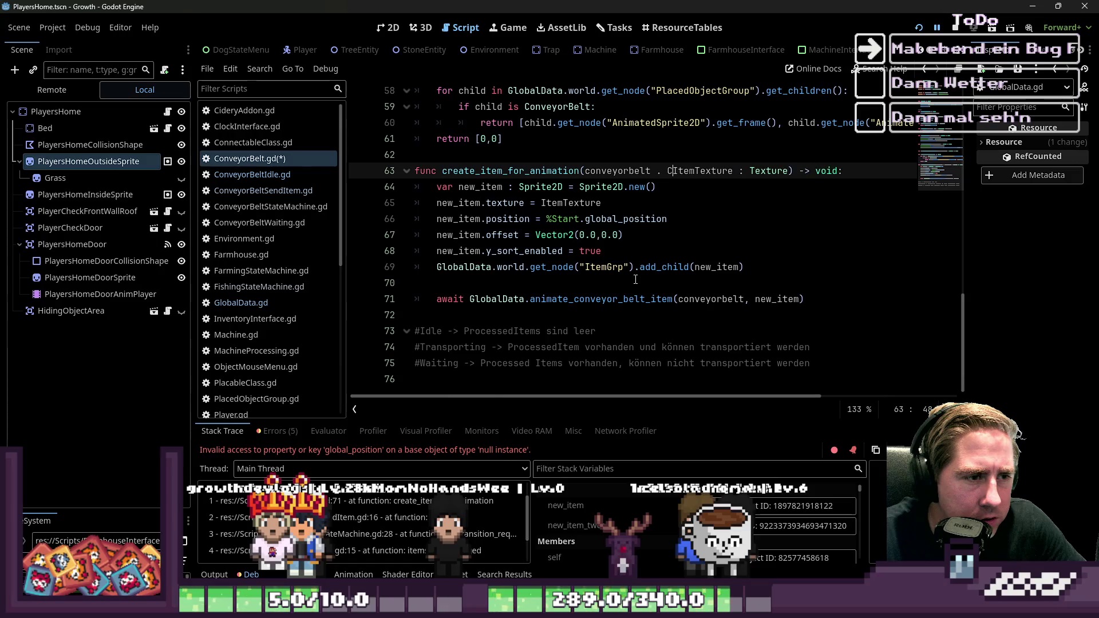
Replace the undeclared conveyorbelt argument on line 71 with self, save, and run the game
left_click(625, 267)
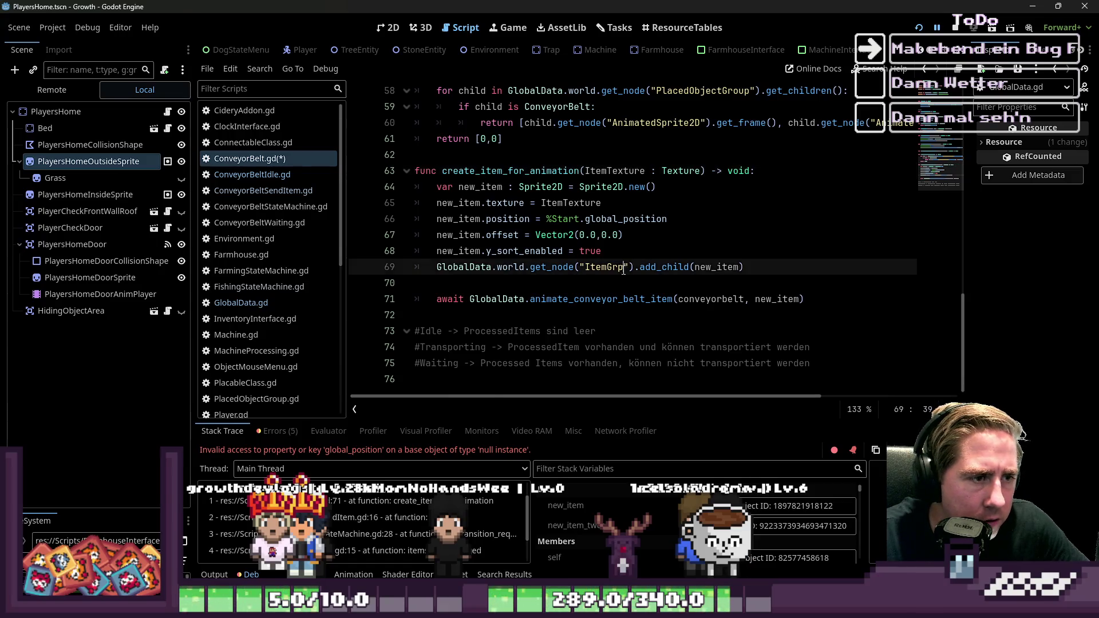
double_click(706, 299)
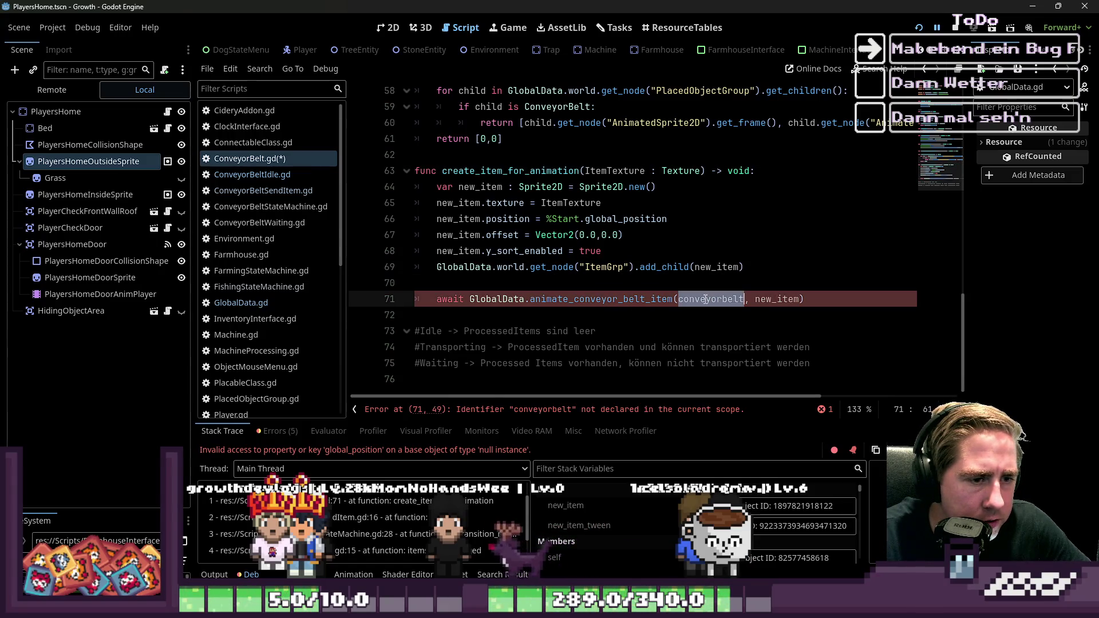
scroll(269, 245, "down", 1)
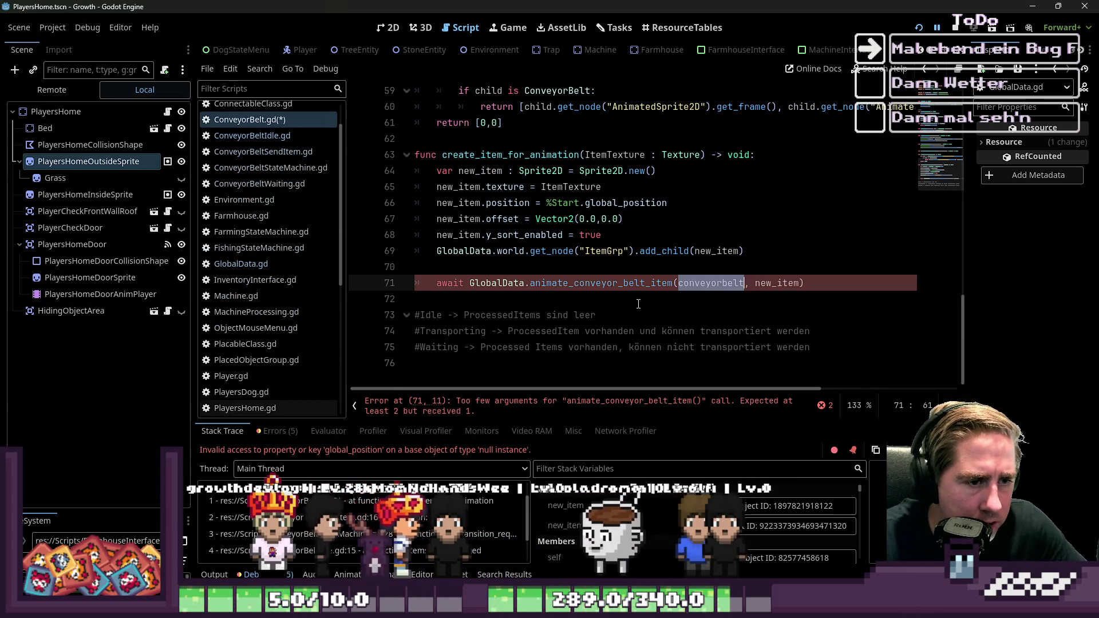
key("ctrl+z")
type("self")
key("ctrl+s")
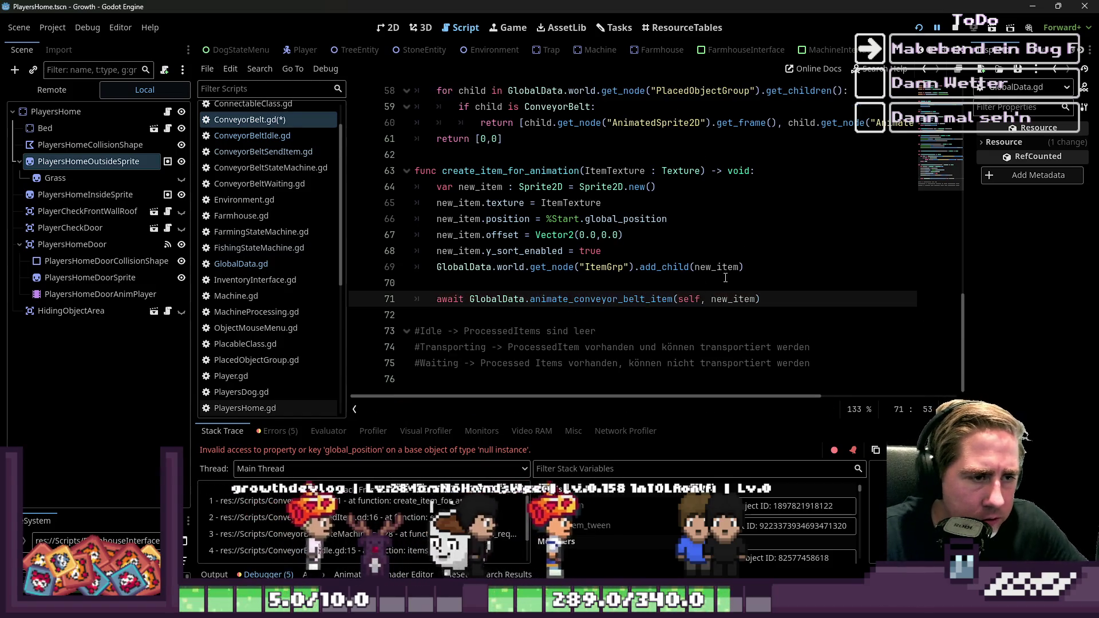
left_click(638, 202)
key("F5")
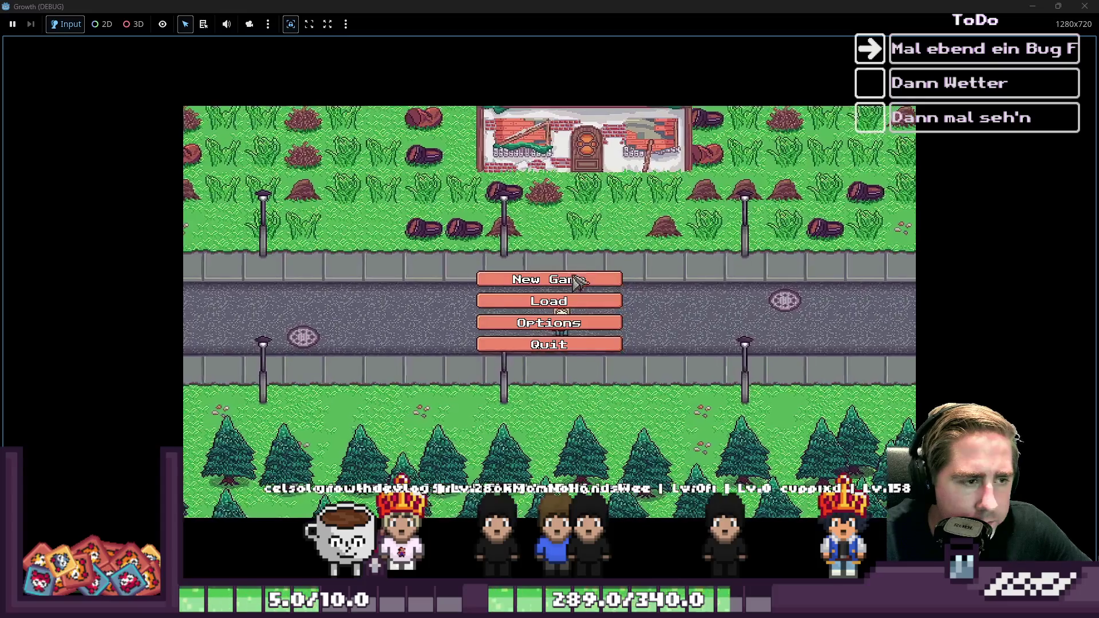
Start a new game with a character named 'eqw'
left_click(567, 274)
type("eqw")
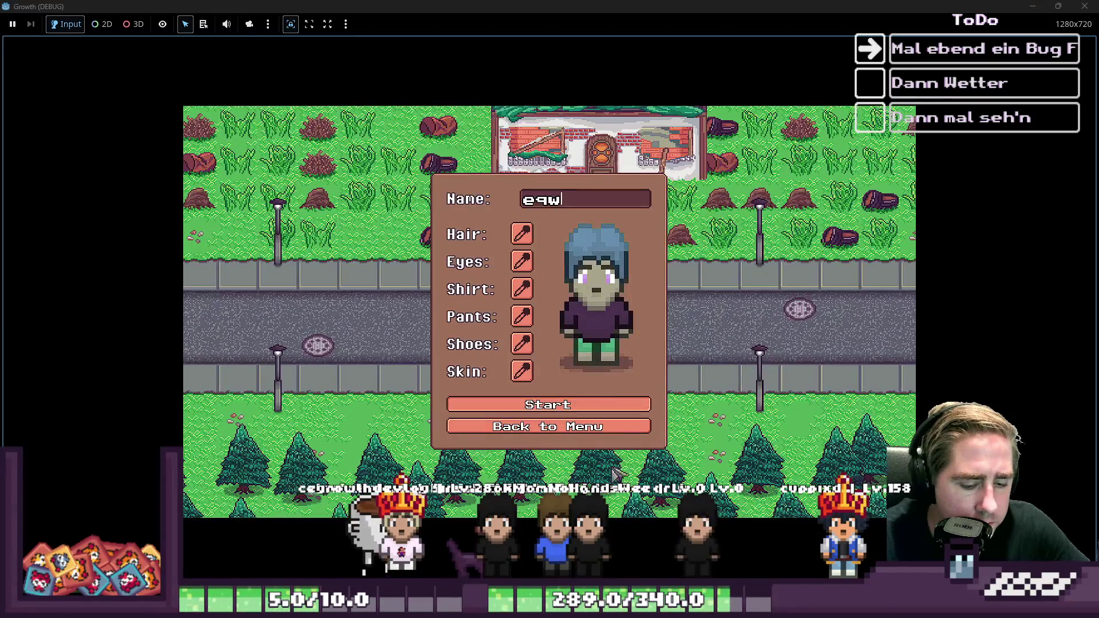
left_click(549, 404)
Browse the inventory, close it, and walk down-left then up-left into the clearing
scroll(673, 249, "down", 1)
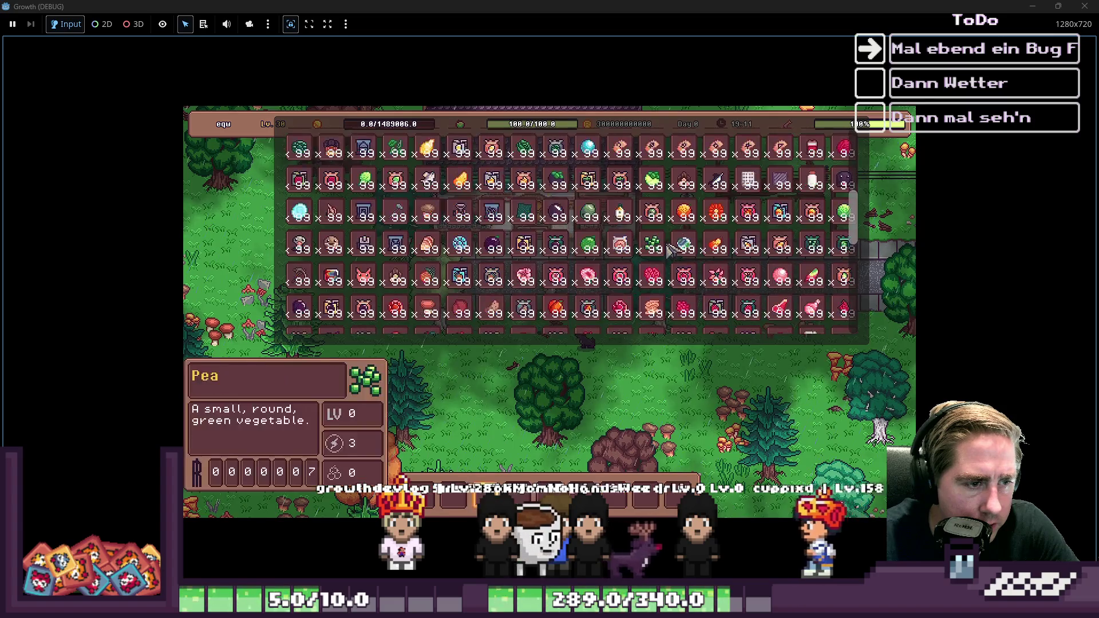
scroll(720, 186, "up", 1)
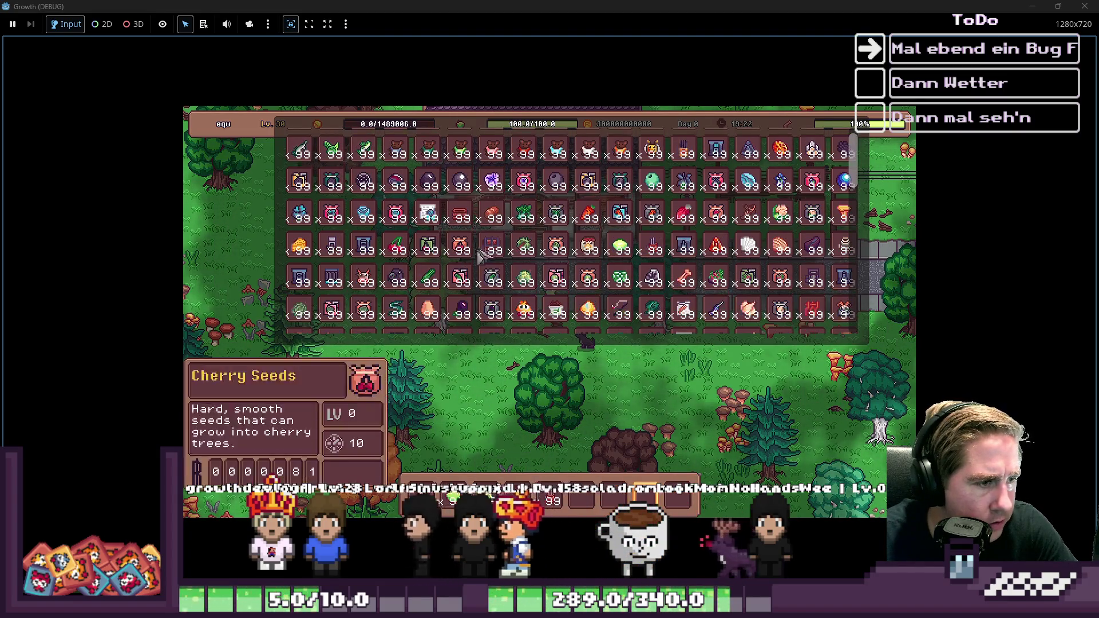
scroll(473, 269, "down", 5)
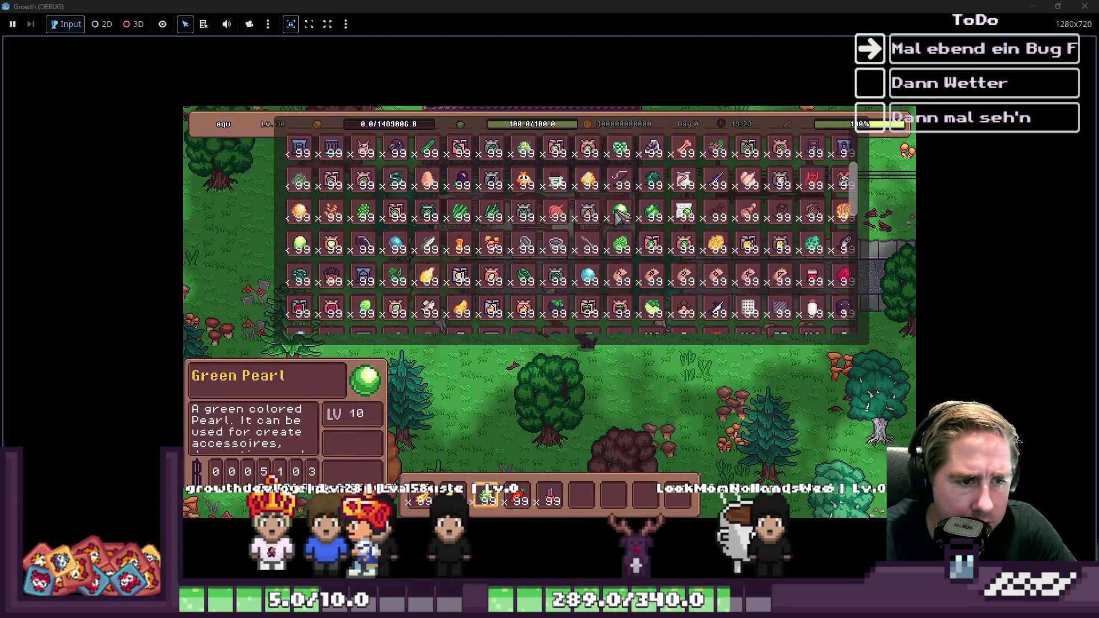
scroll(473, 269, "up", 5)
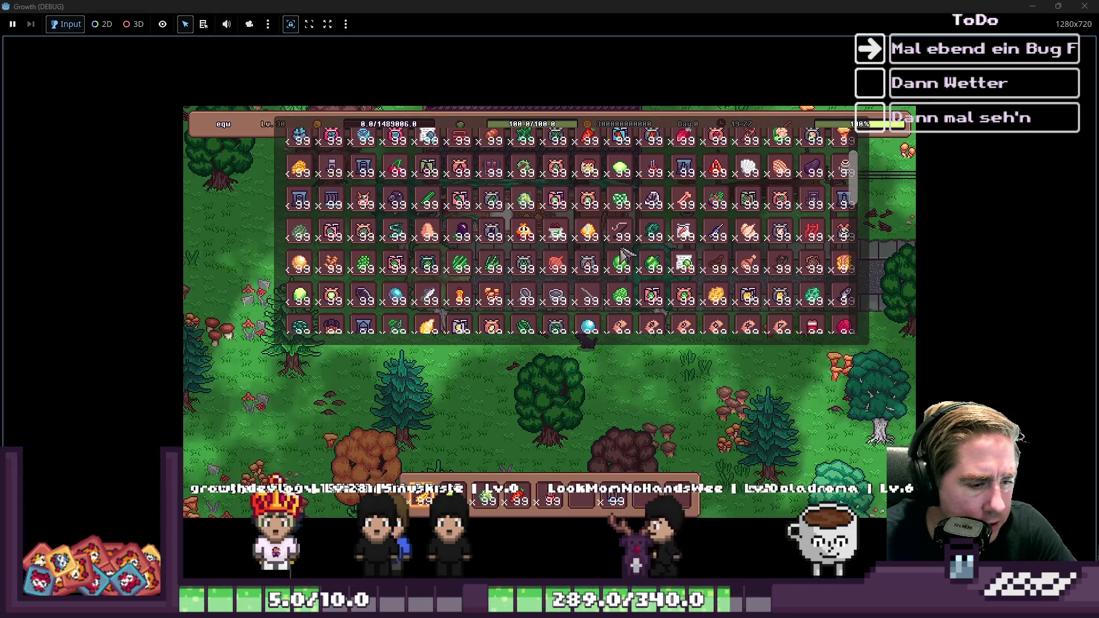
scroll(622, 250, "down", 5)
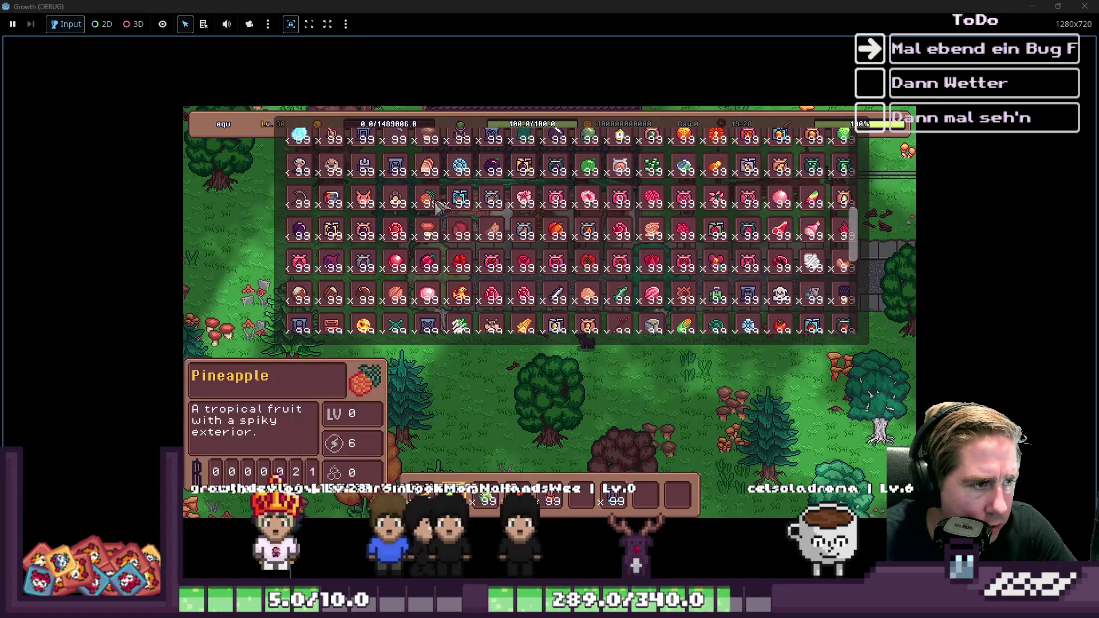
key("i")
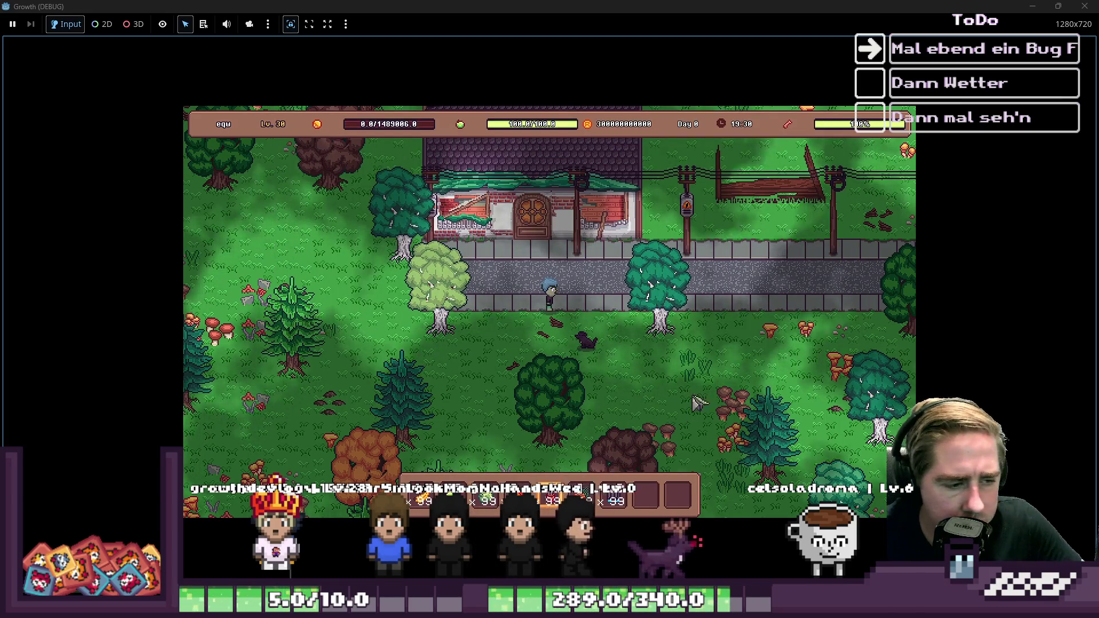
key("s+a")
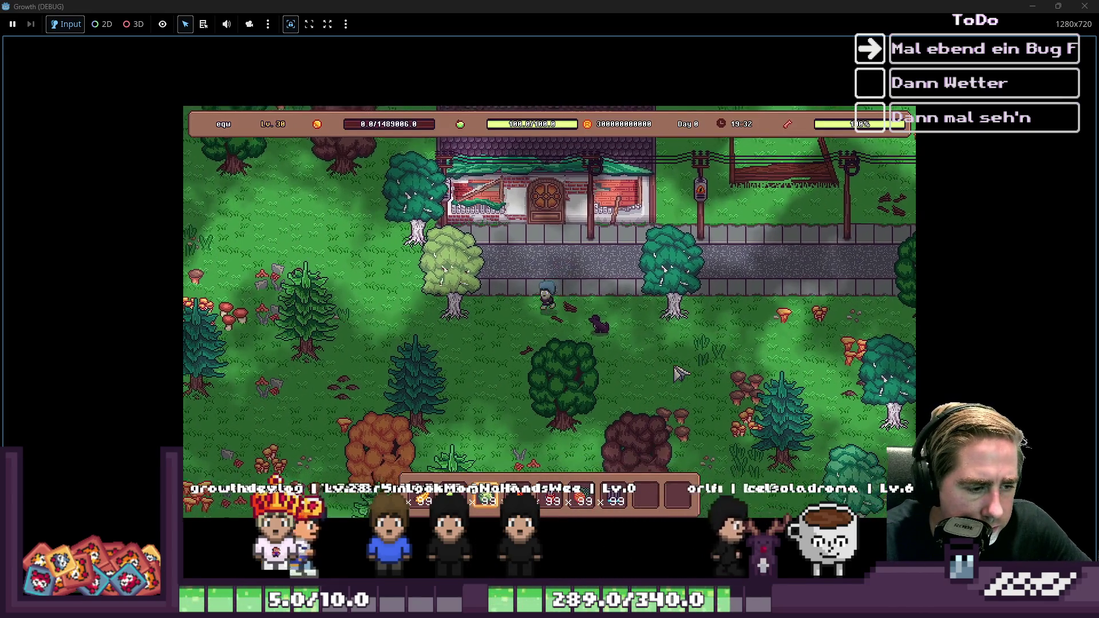
key("w+a")
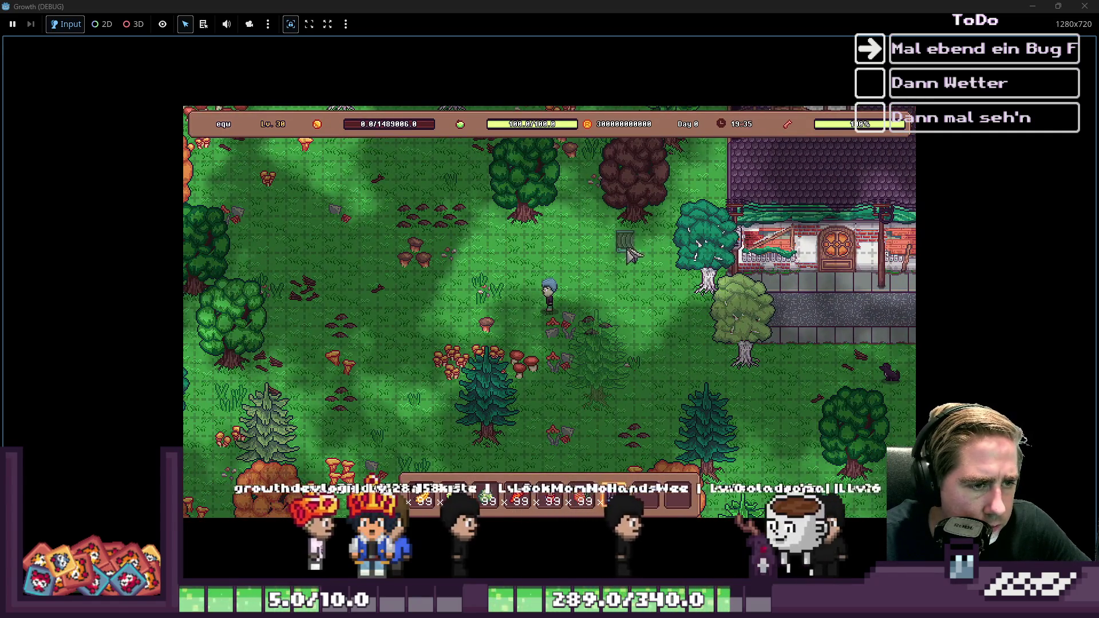
Lay an L-shaped run of conveyor belts leftward and then down in the clearing
left_click(627, 252)
mouse_move(627, 251)
left_mouse_down()
mouse_move(513, 256)
mouse_move(520, 273)
left_mouse_up()
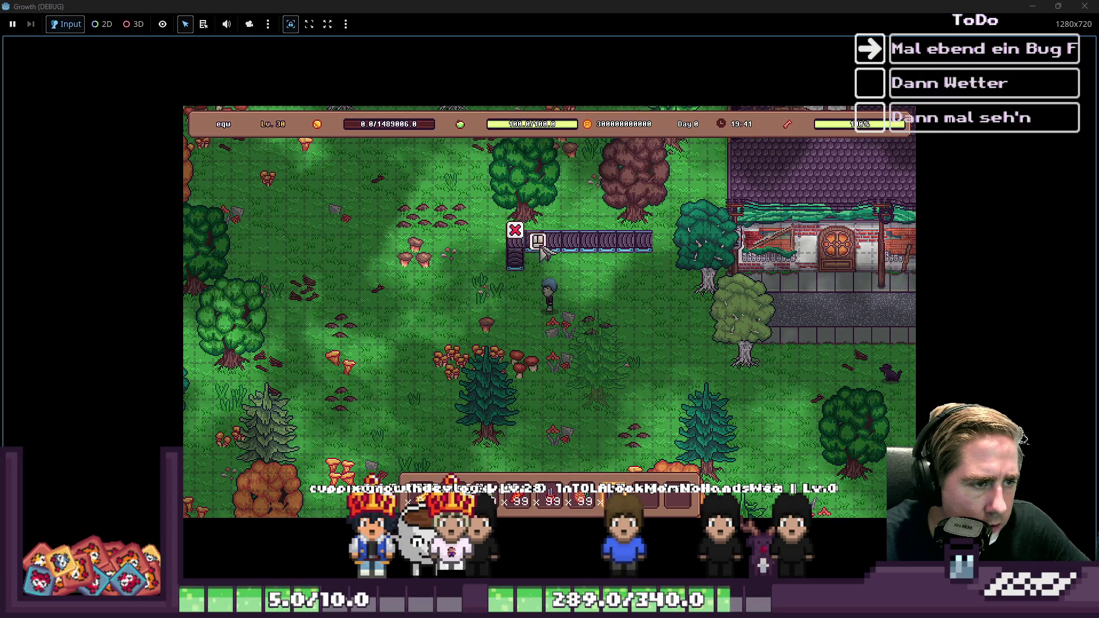
scroll(525, 274, "down", 1)
left_click_drag(525, 274, 518, 297)
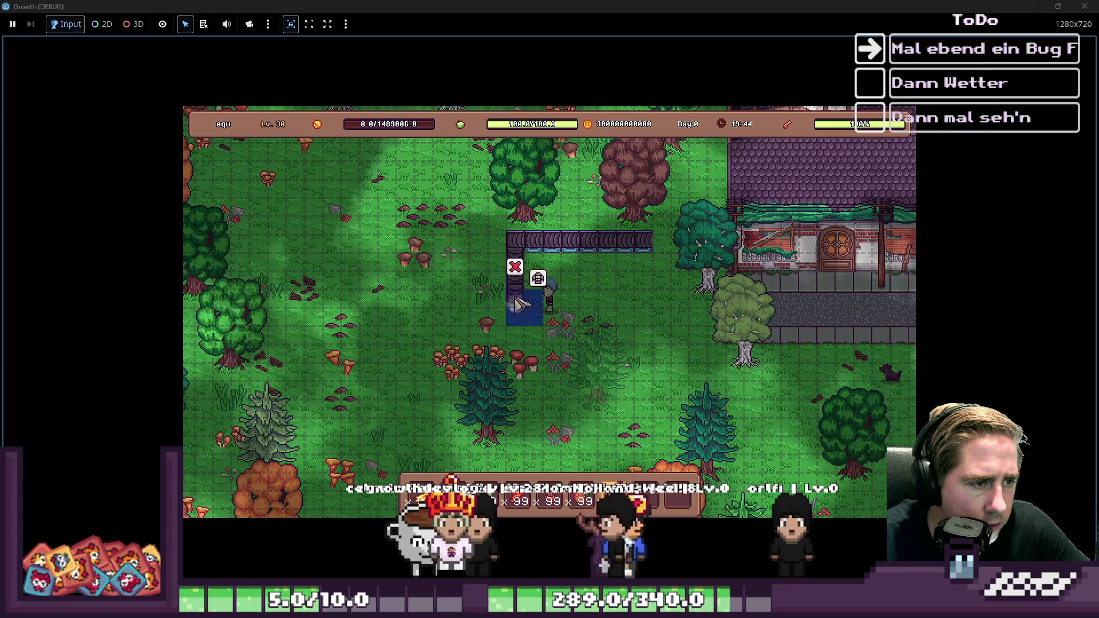
left_click_drag(530, 309, 543, 269)
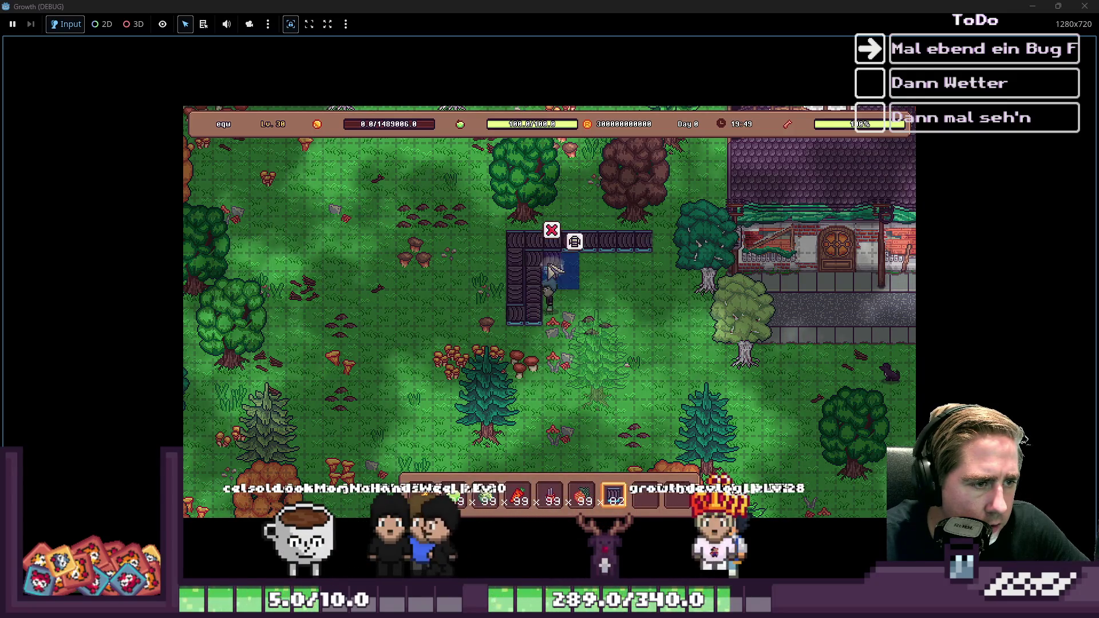
mouse_move(572, 268)
left_mouse_down()
mouse_move(644, 268)
mouse_move(638, 293)
left_mouse_up()
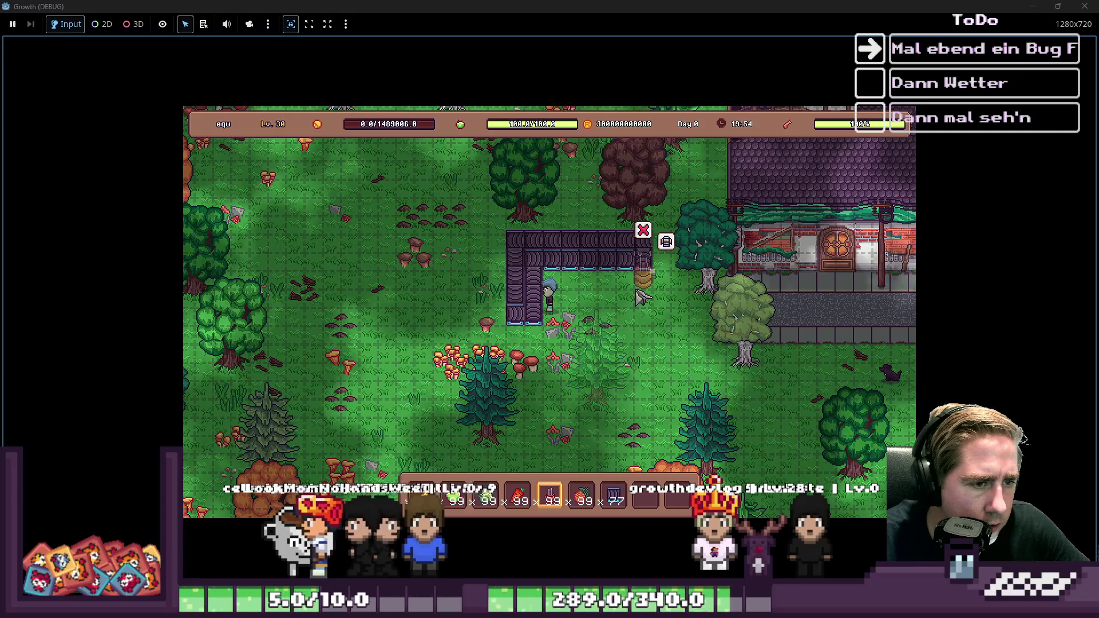
Place a row of Lv.1 machines along the conveyor row
left_click(621, 292)
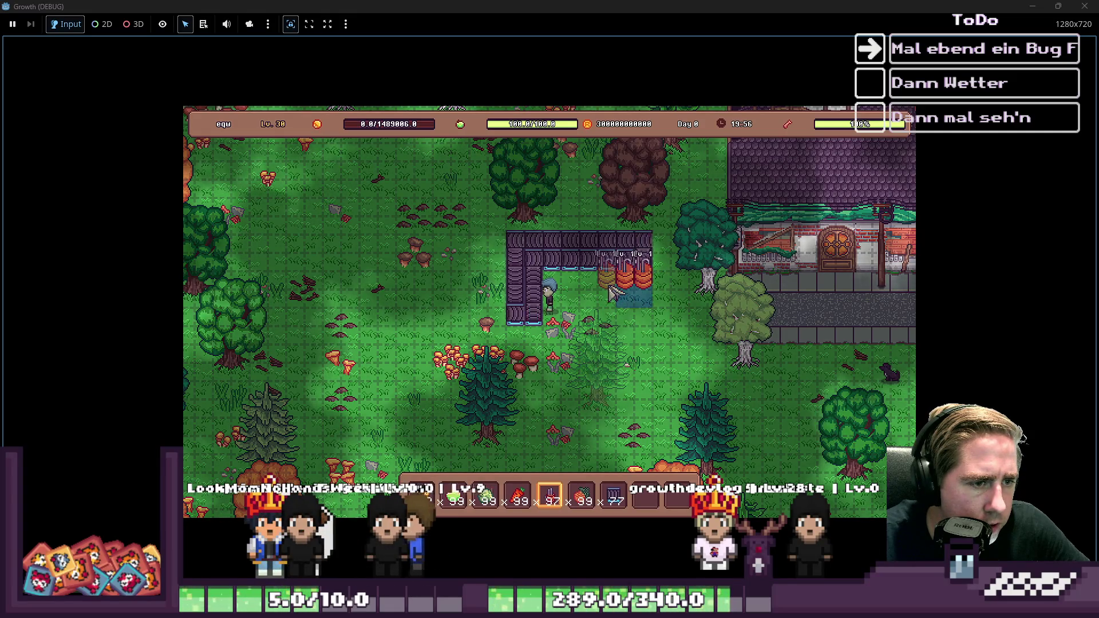
left_click(589, 289)
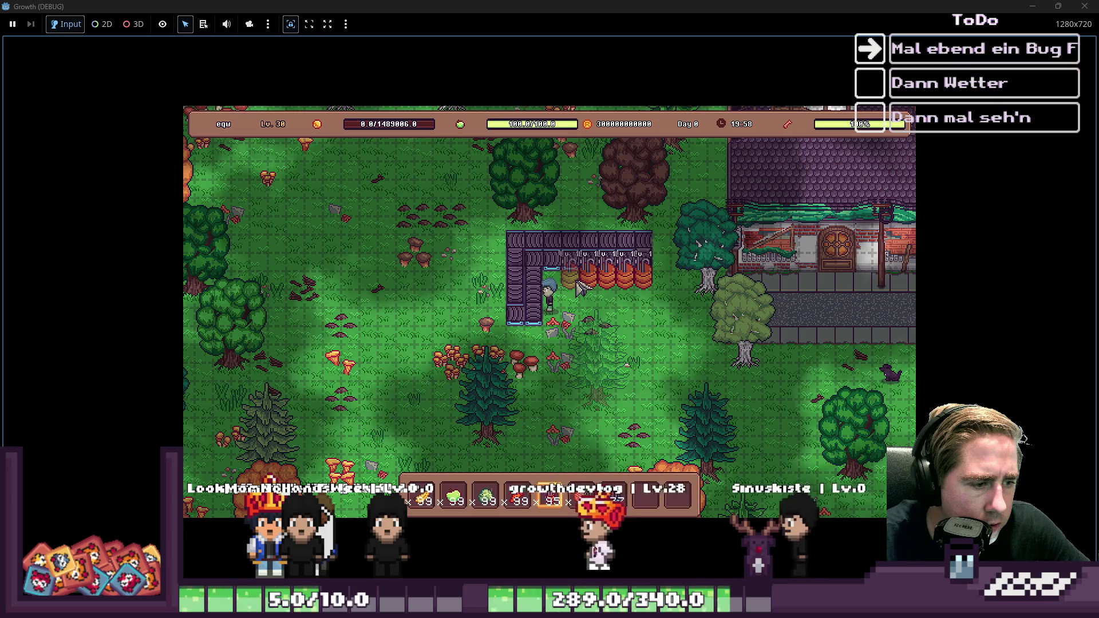
left_click(580, 288)
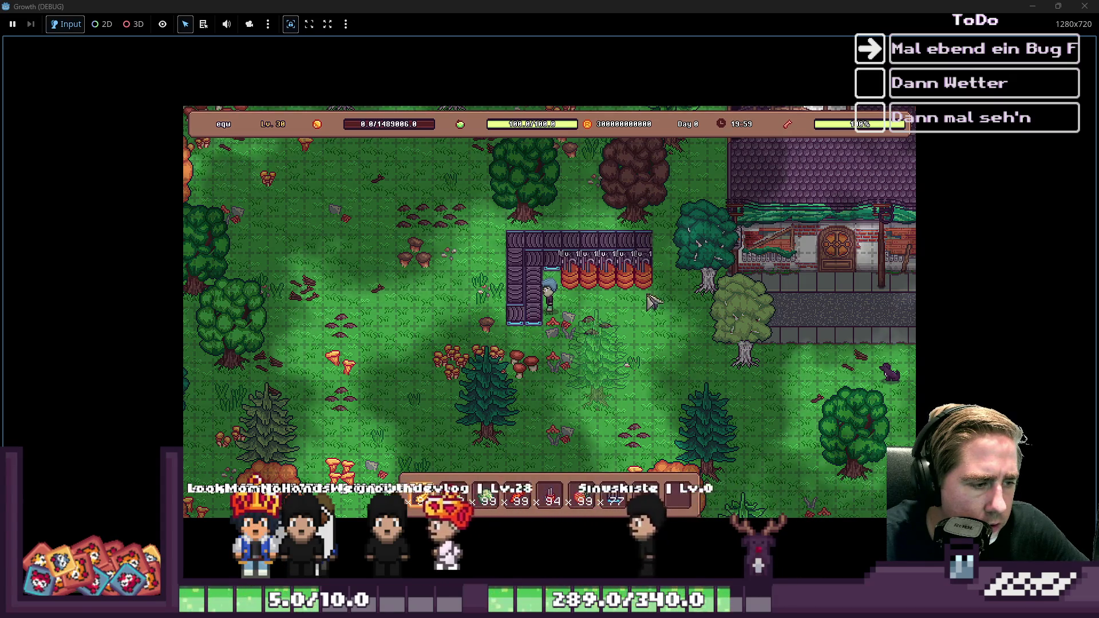
Put the 99-item stack into the Cidery's input slot and close its panel
key("e")
left_click_drag(420, 497, 521, 453)
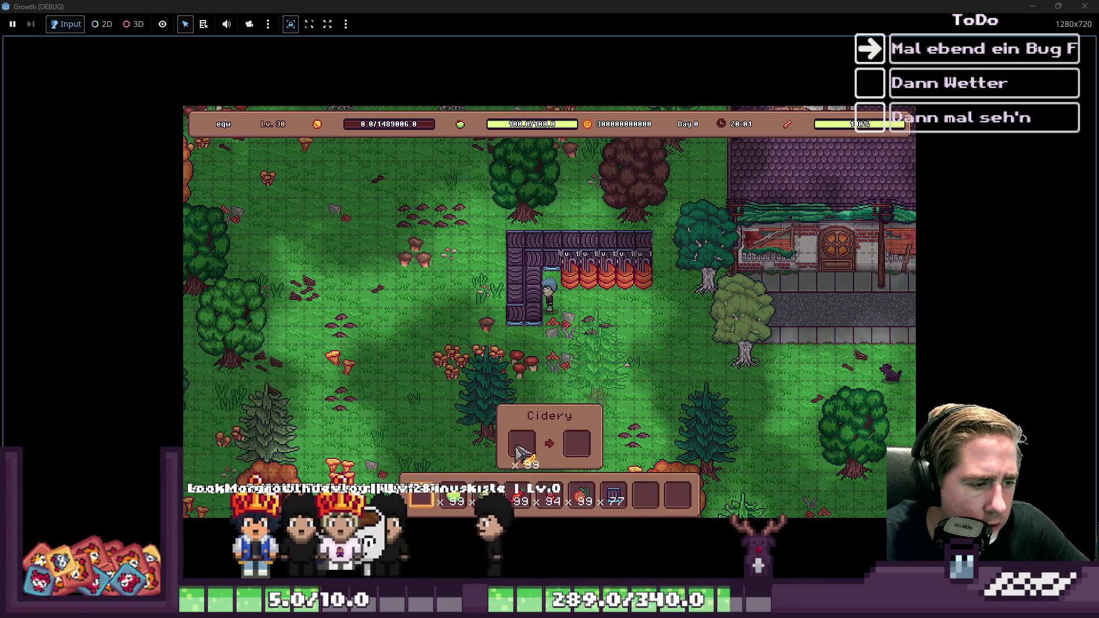
left_click(521, 448)
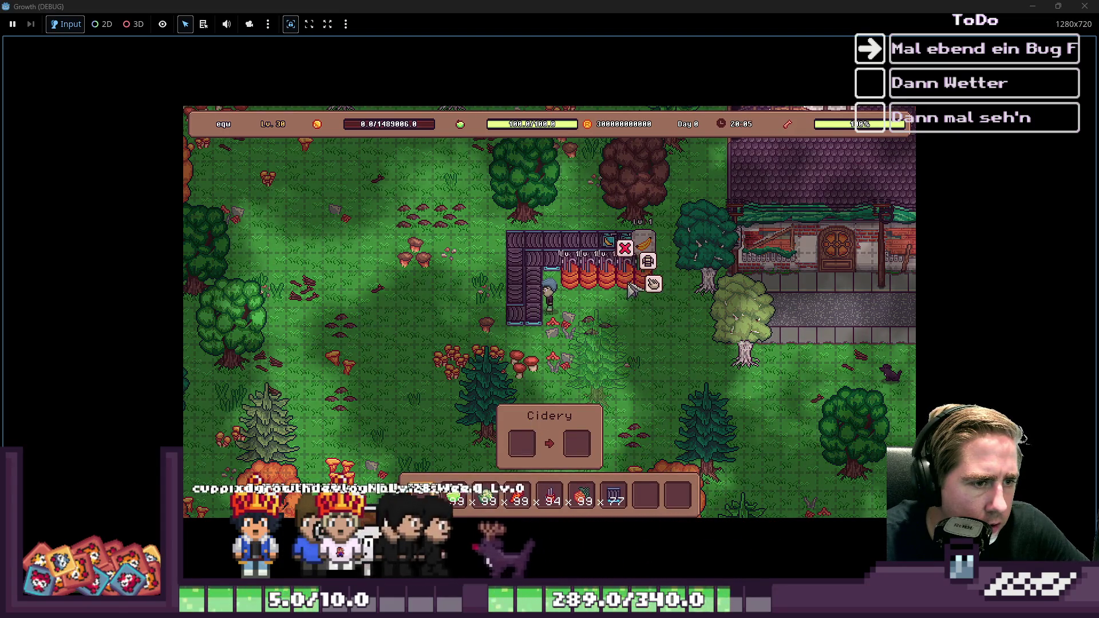
left_click(458, 502)
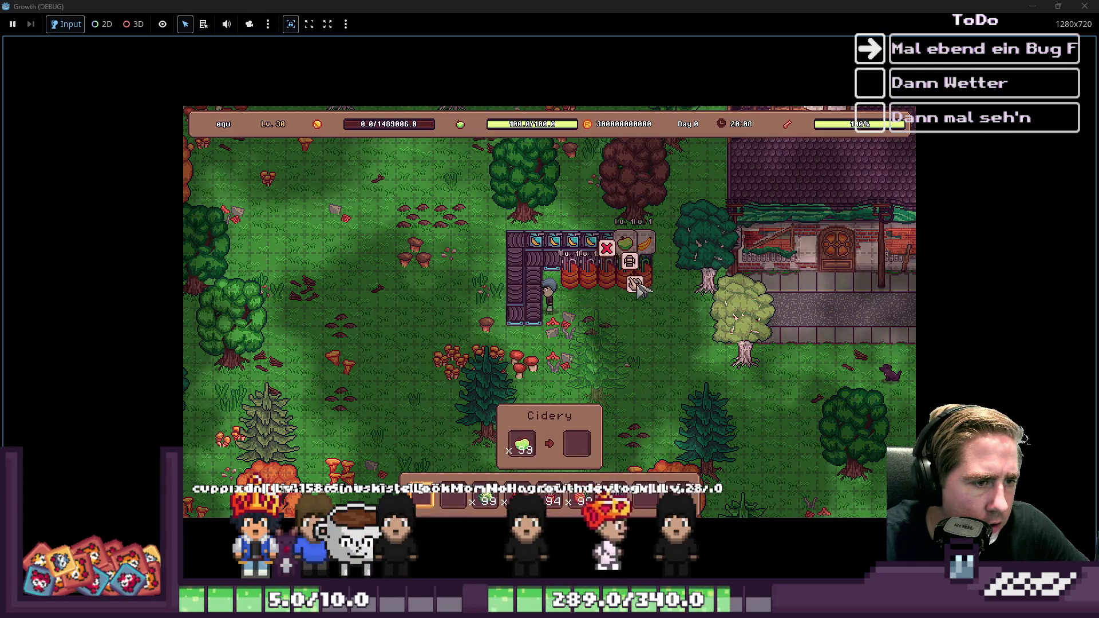
left_click_drag(488, 499, 512, 458)
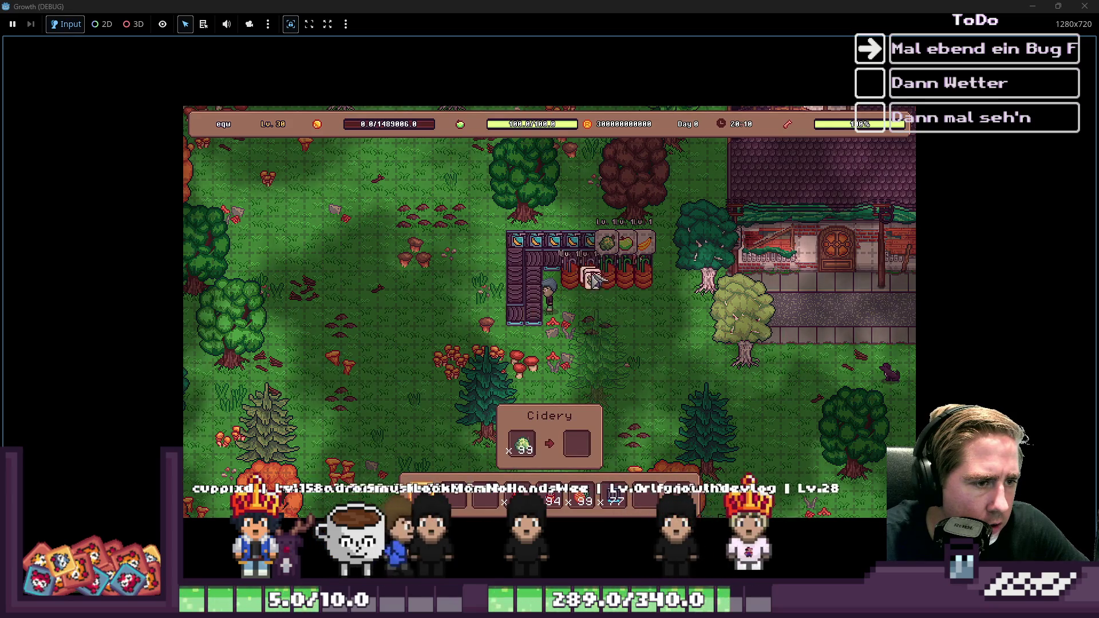
left_click(522, 444)
mouse_move(577, 292)
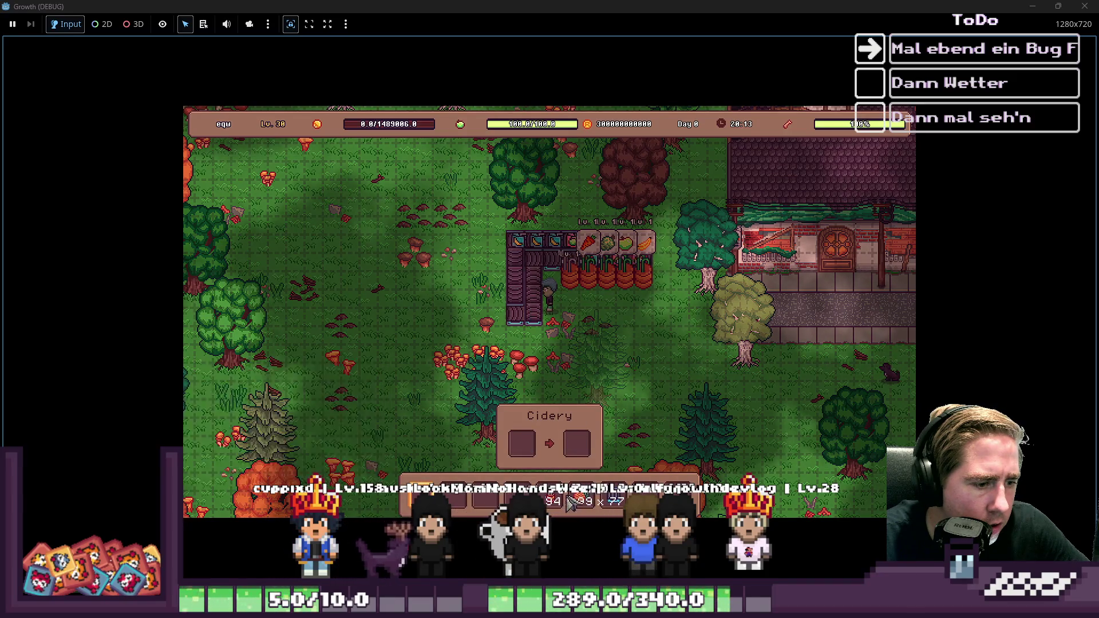
left_click(523, 443)
left_click(641, 406)
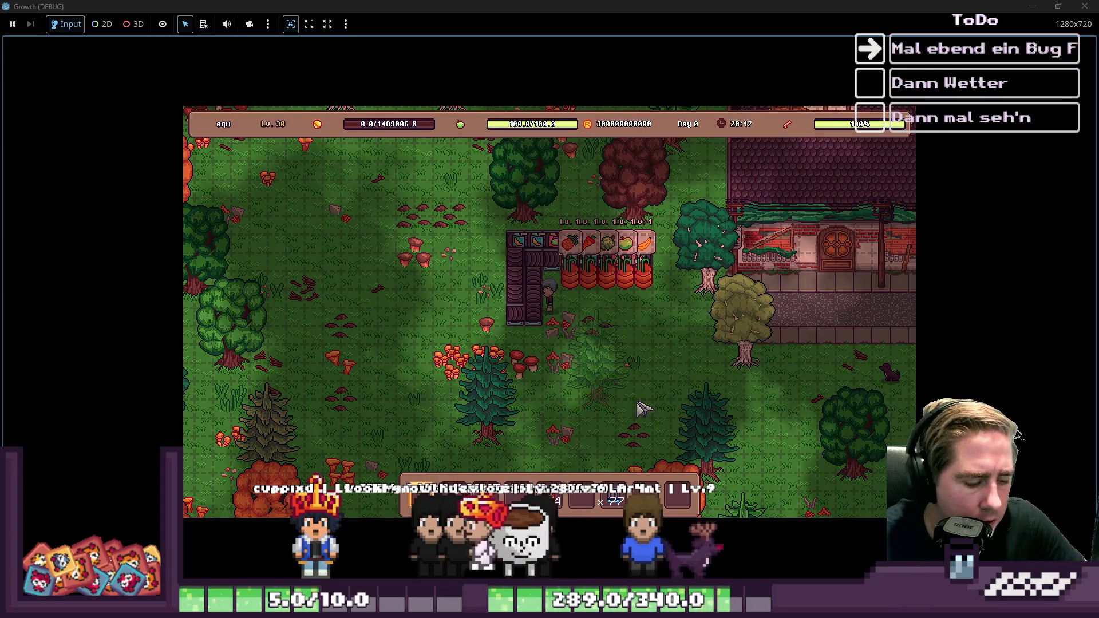
Walk the character left and up, then move the game window aside to show the editor
key("a")
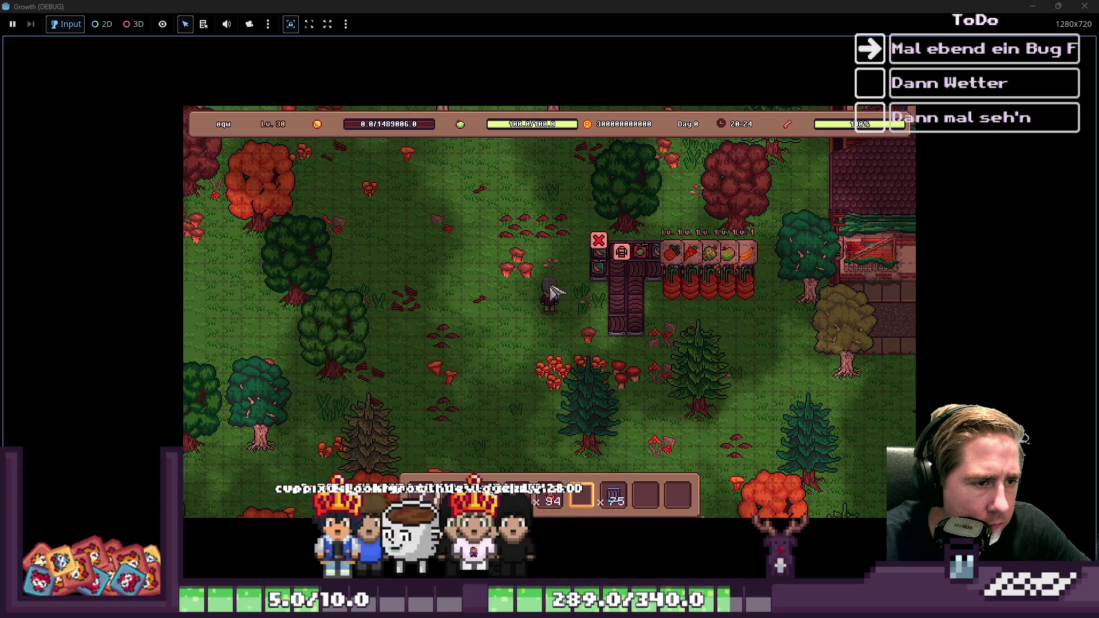
scroll(535, 292, "down", 1)
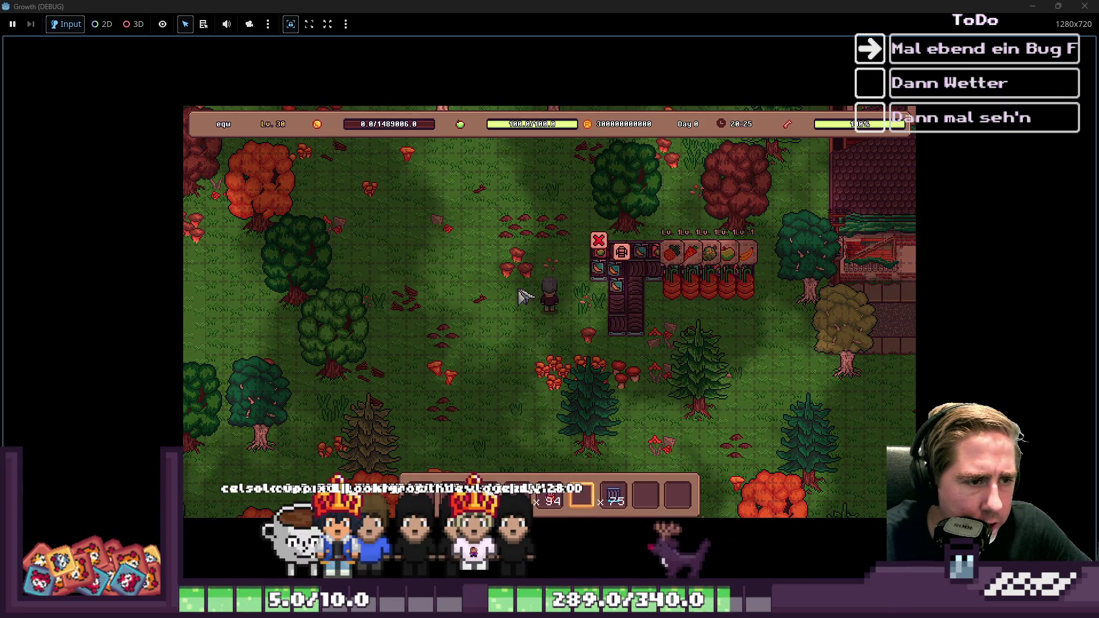
key("w")
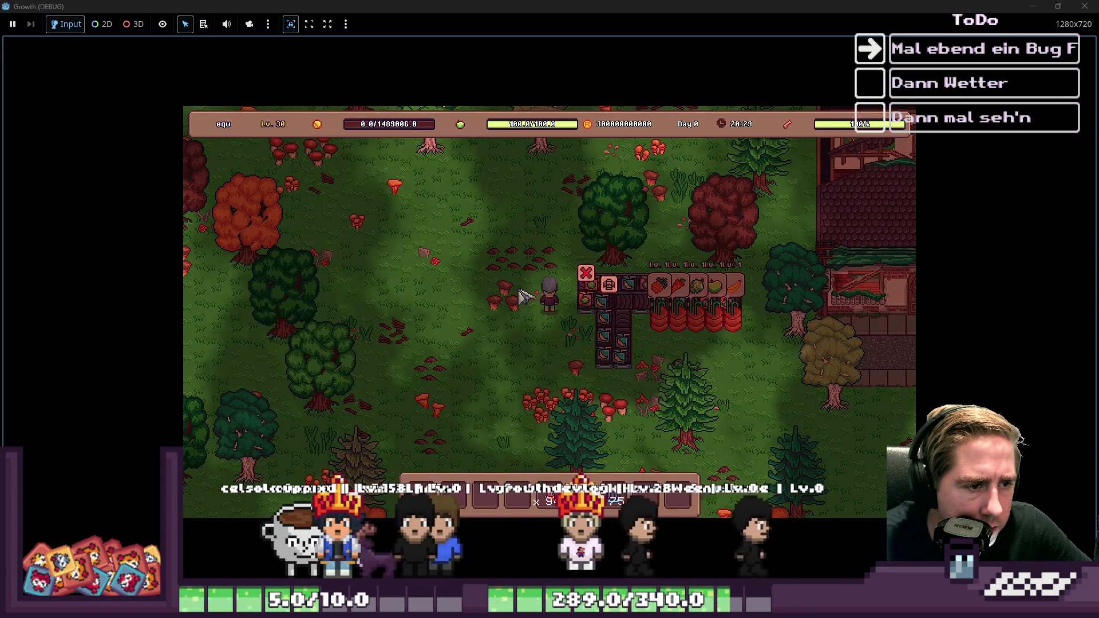
mouse_move(517, 8)
left_mouse_down()
mouse_move(652, 78)
mouse_move(673, 53)
left_mouse_up()
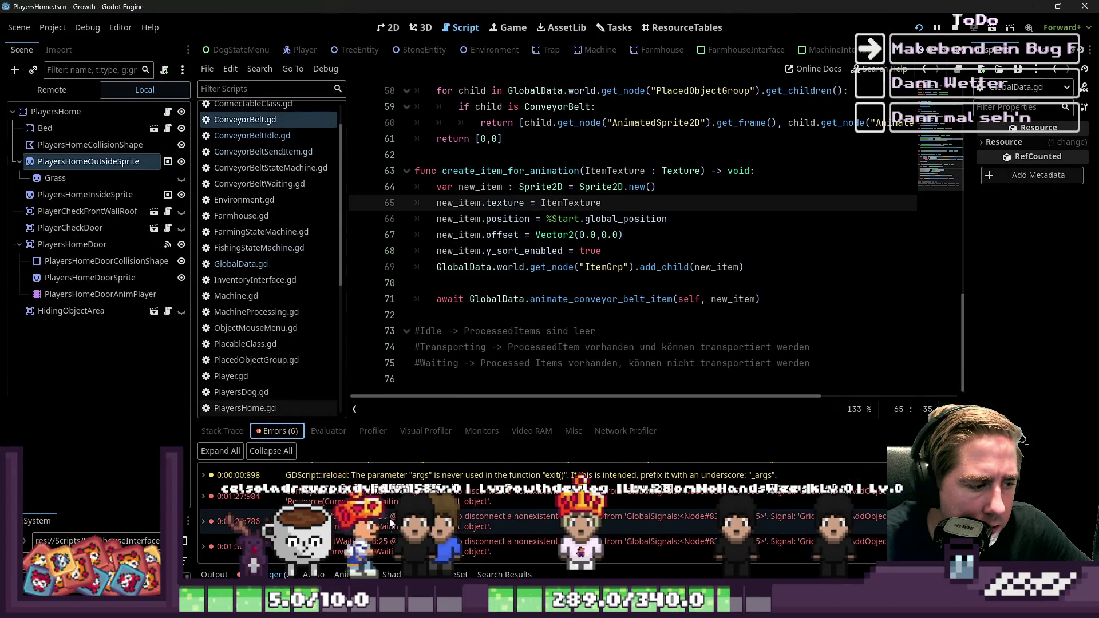
Jump from the Errors tab to ConveyorBeltWaiting.gd line 25 and read the disconnect error
scroll(401, 504, "down", 2)
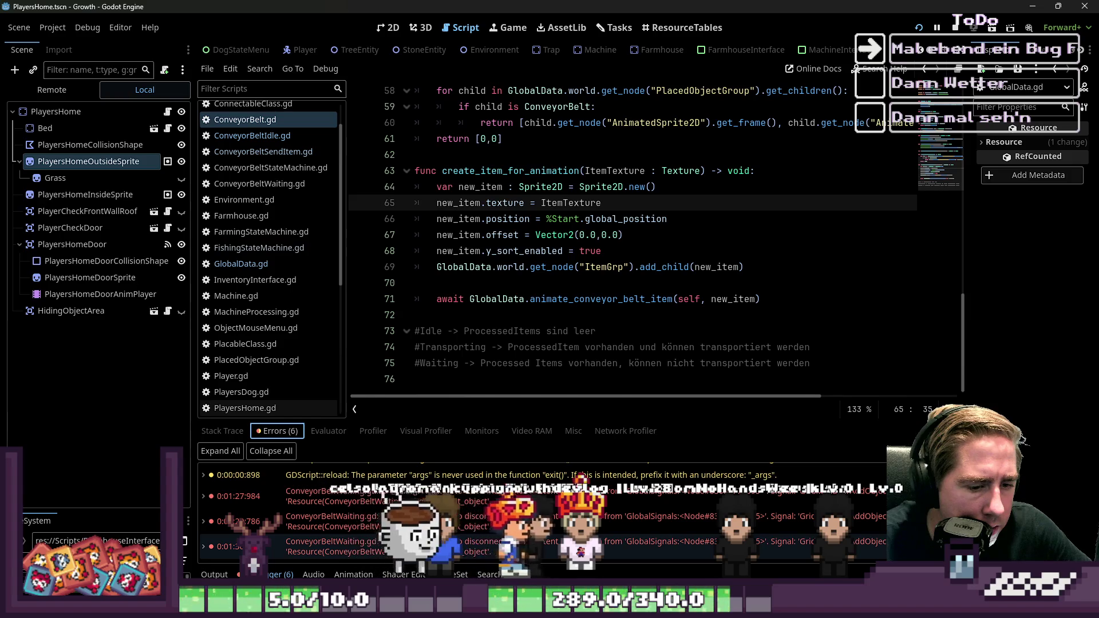
double_click(400, 542)
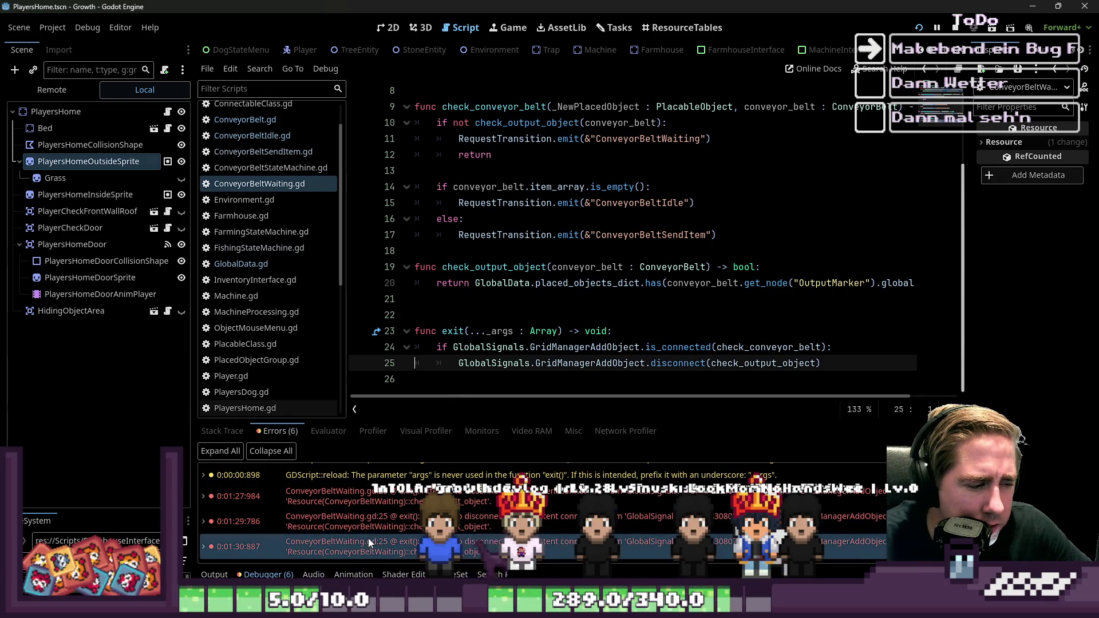
left_click(383, 506)
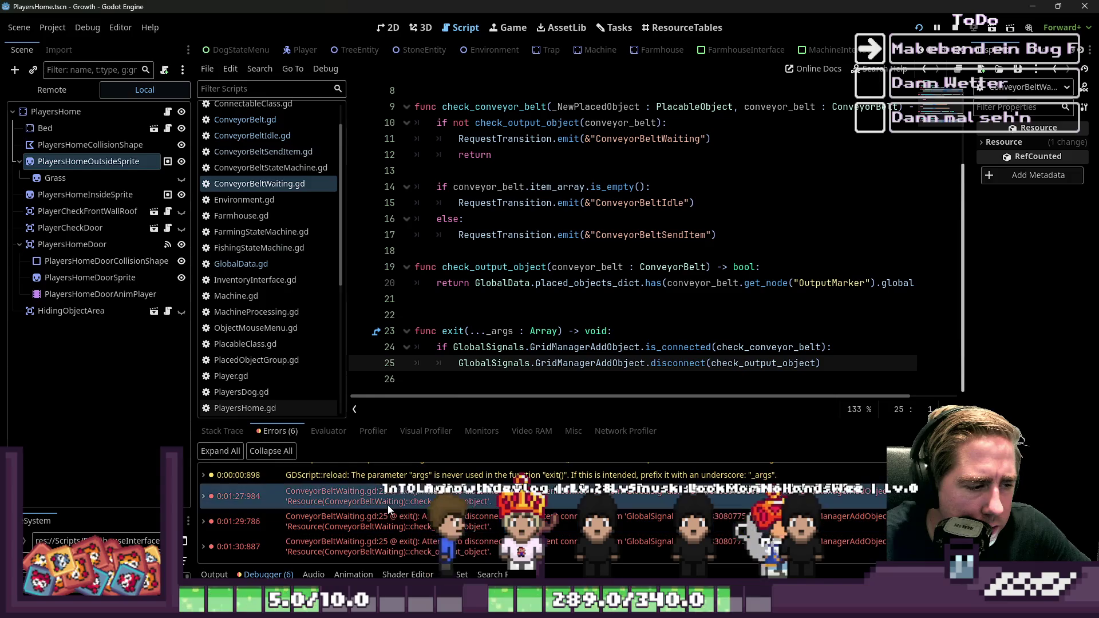
key("alt+Tab")
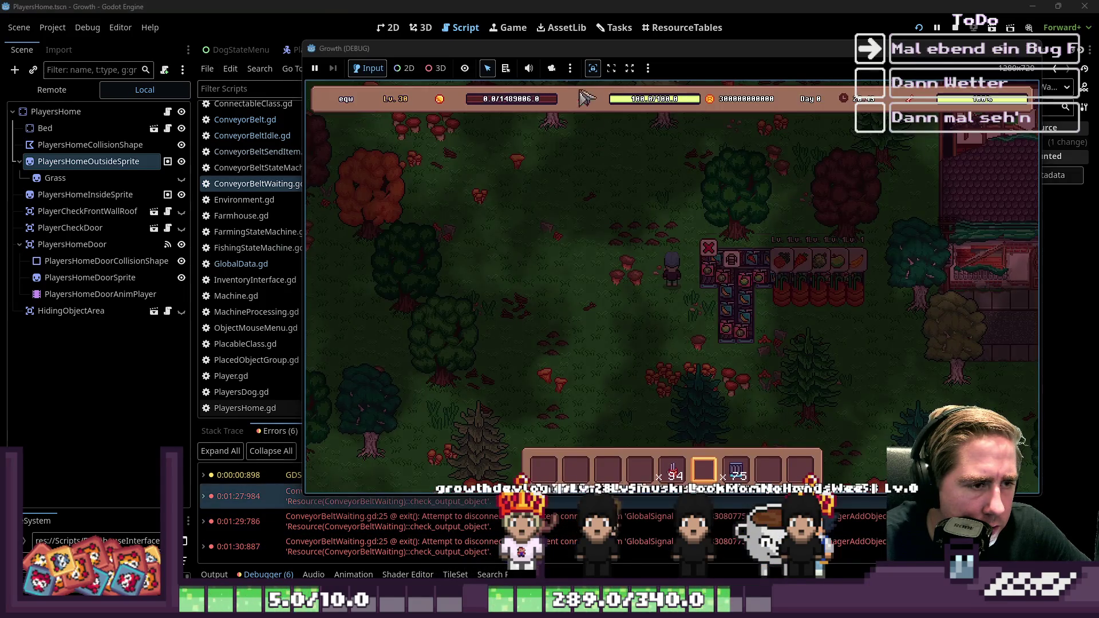
key("alt+Tab")
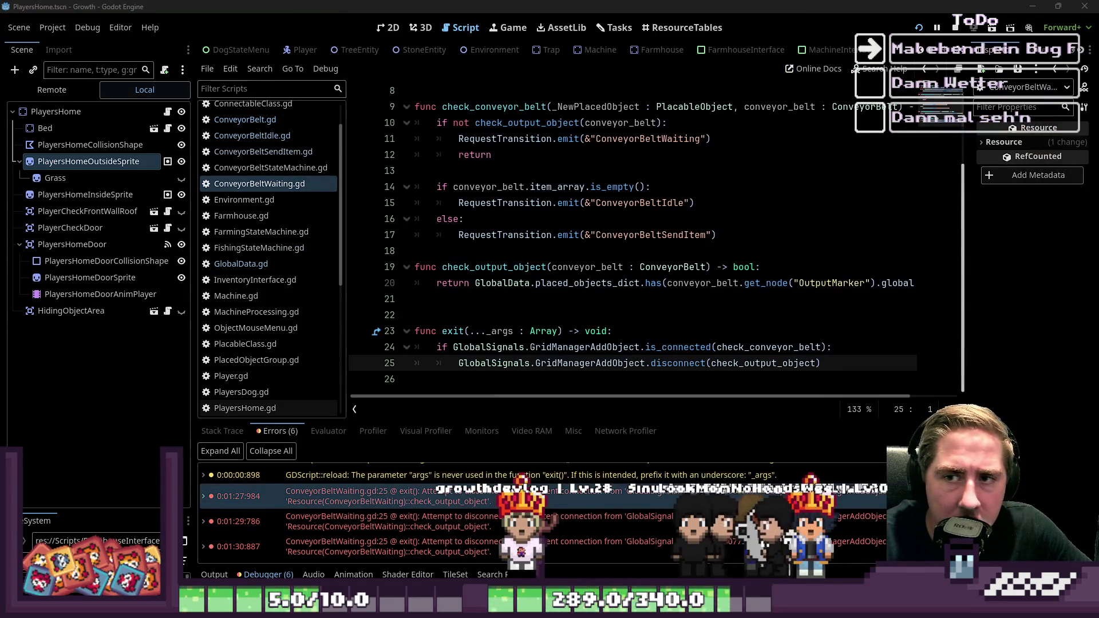
left_click(313, 574)
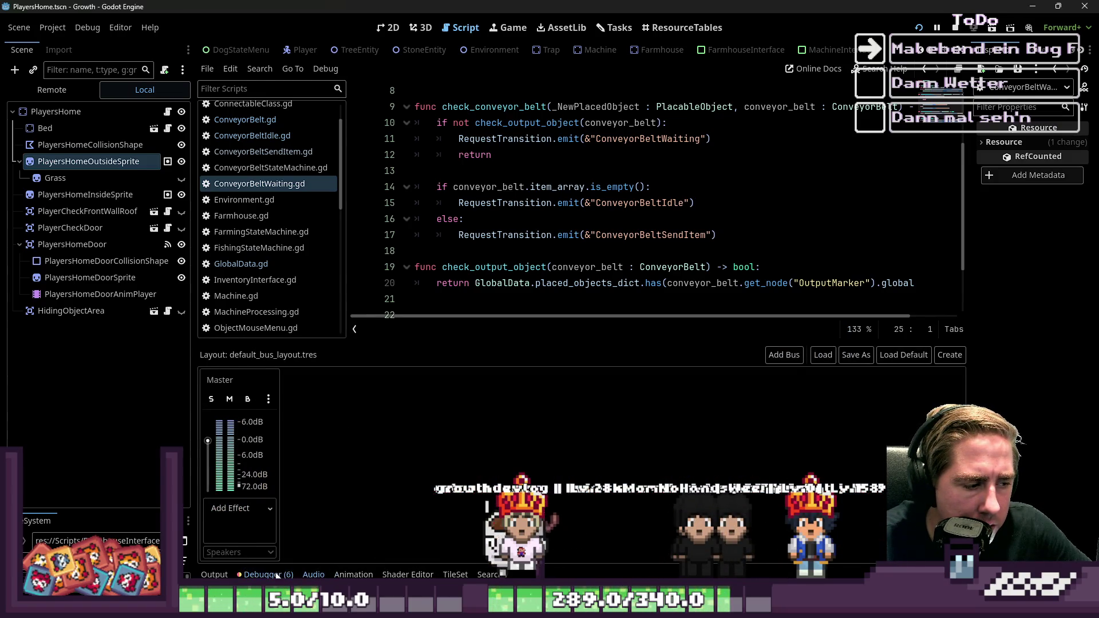
Start the Profiler on the running game and switch to the Visual Profiler with Growth in front
left_click(277, 575)
left_click(246, 433)
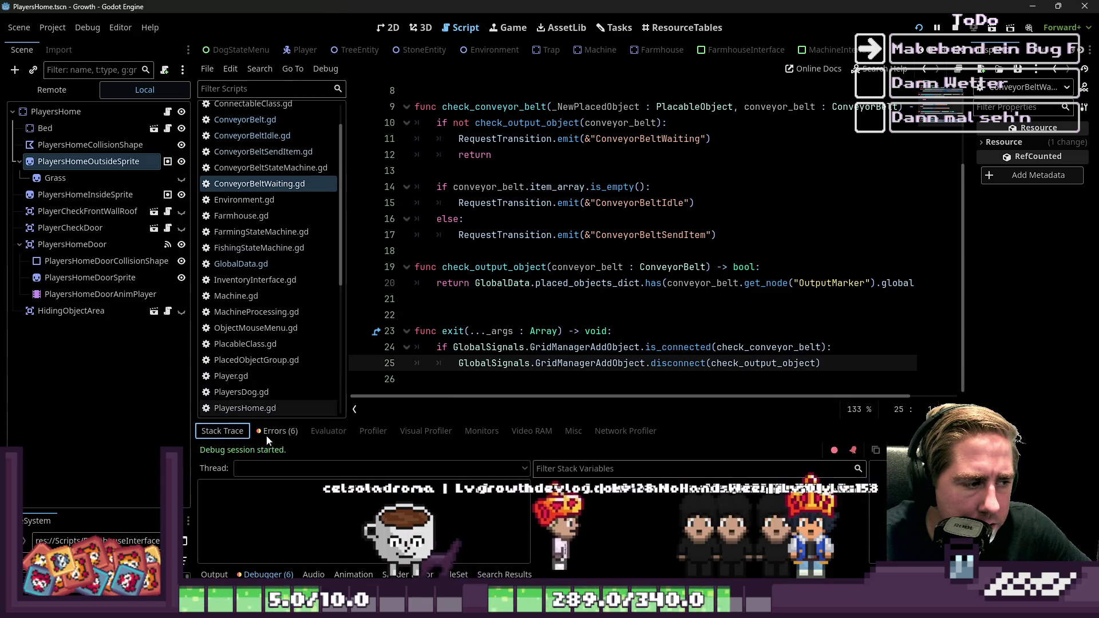
left_click(373, 431)
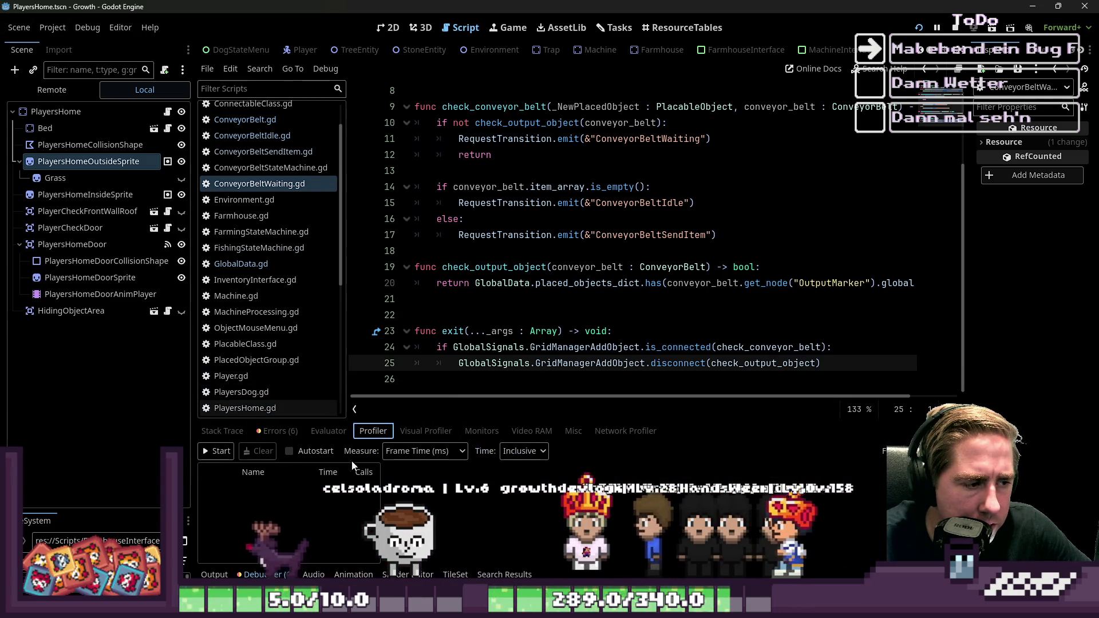
left_click(216, 451)
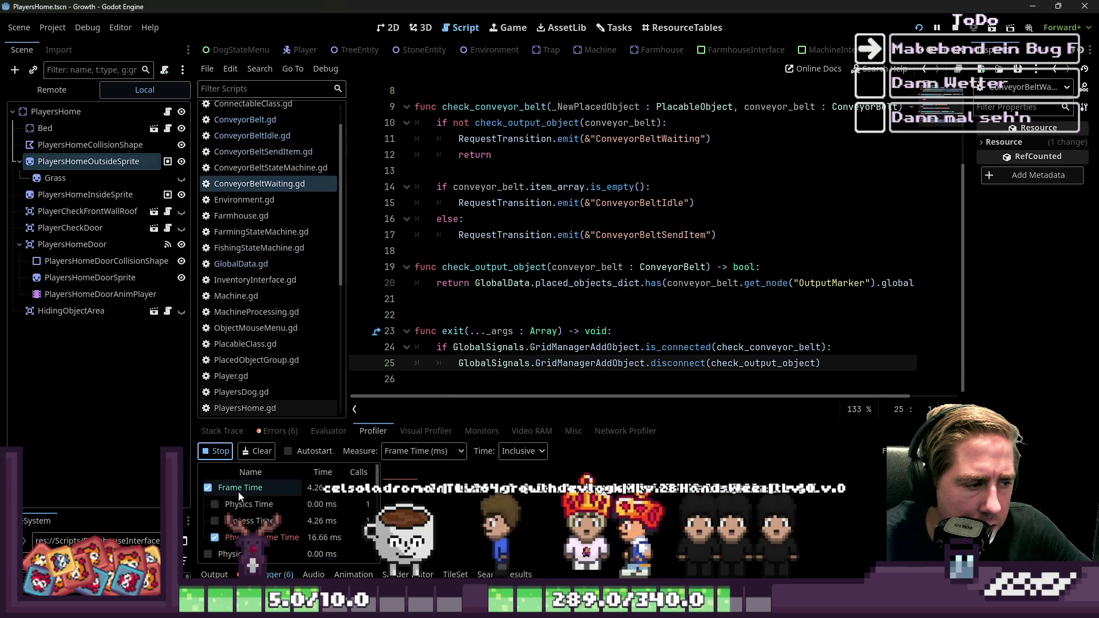
scroll(337, 513, "down", 5)
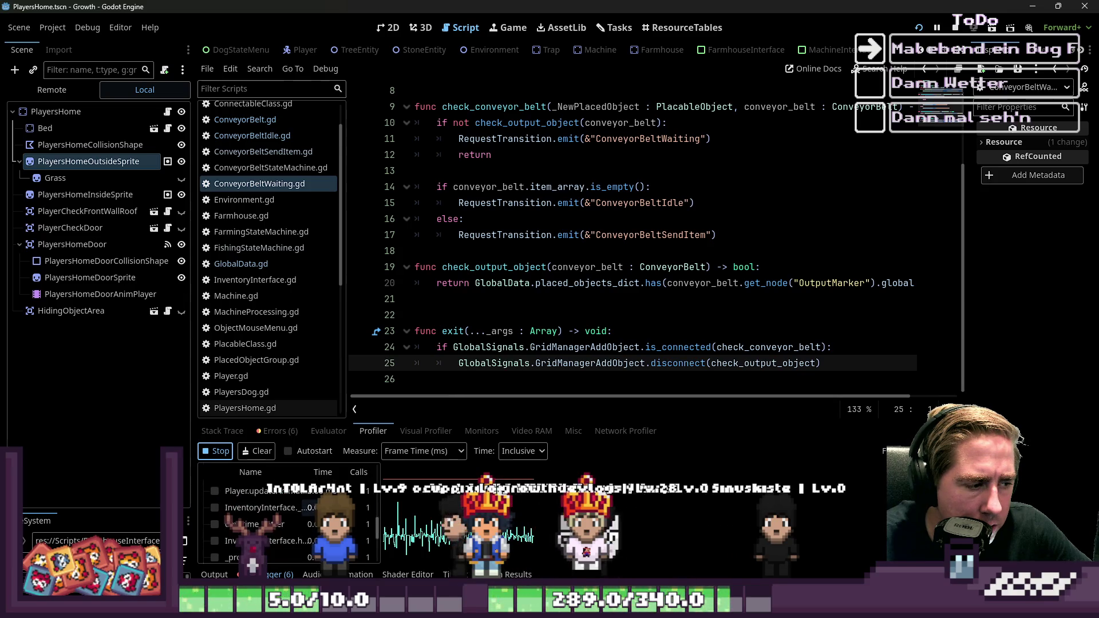
left_click(426, 430)
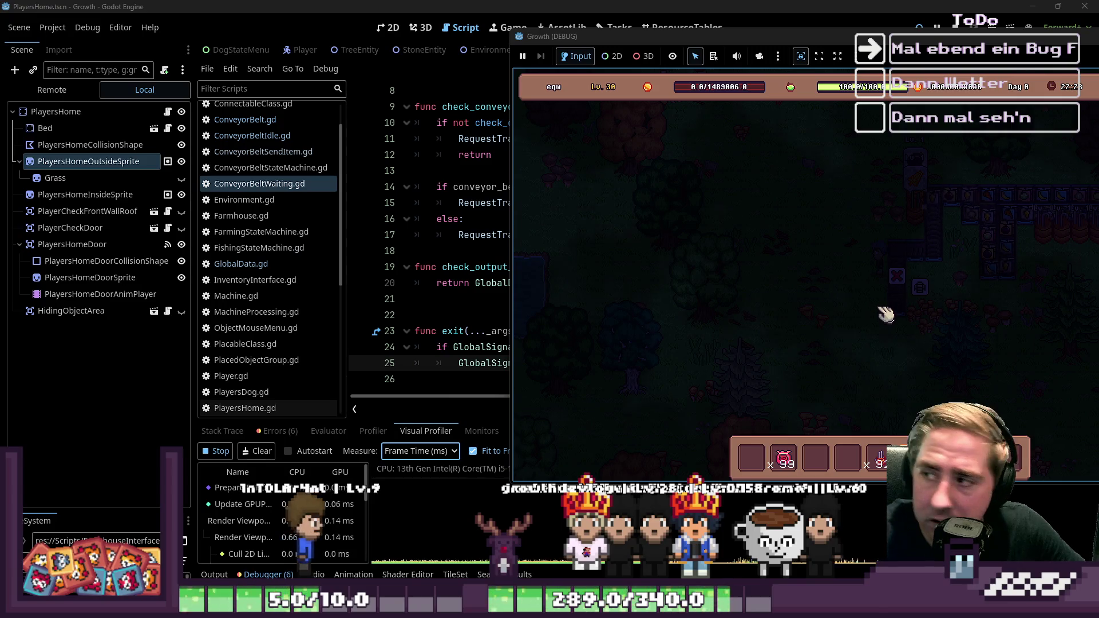
left_click_drag(874, 313, 928, 299)
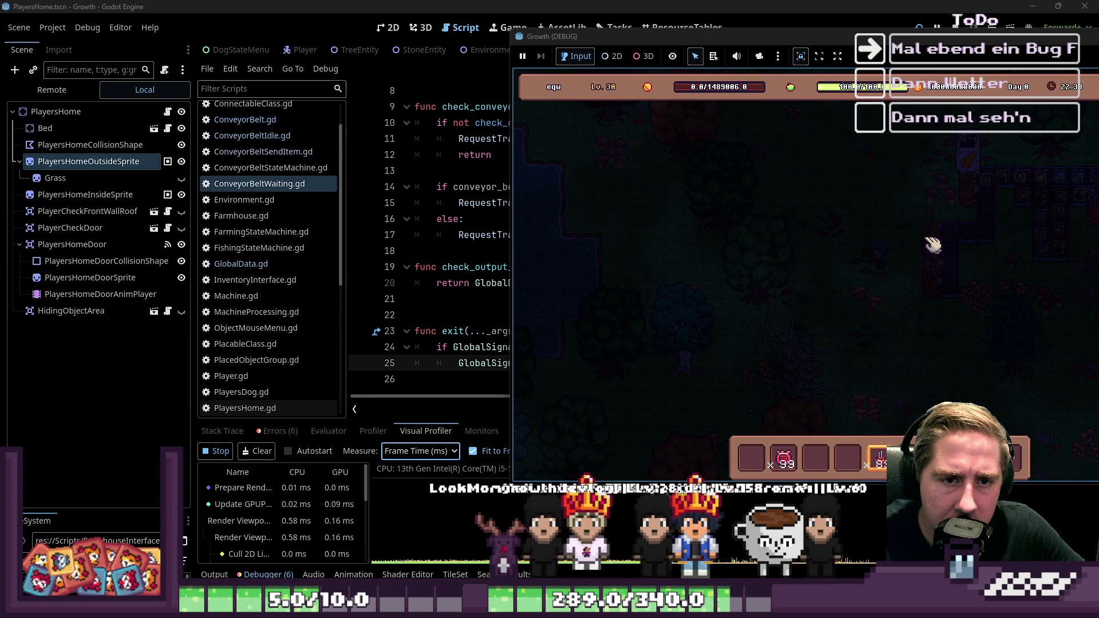
Open the inventory and place the Kiwano stack into the empty sixth hotbar slot
key("3")
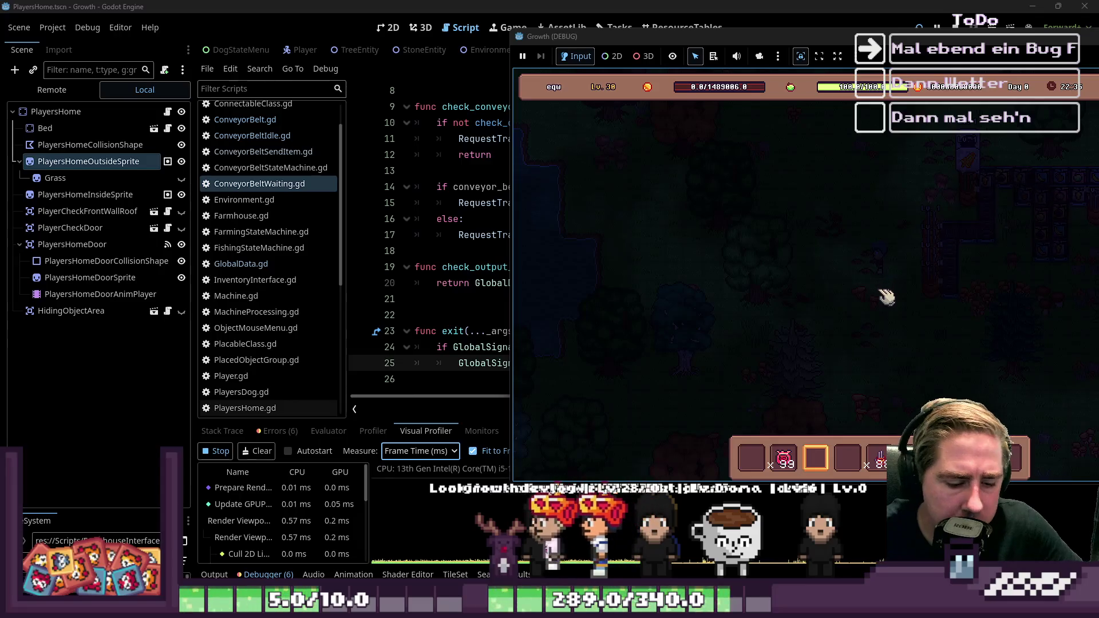
key("i")
mouse_move(927, 189)
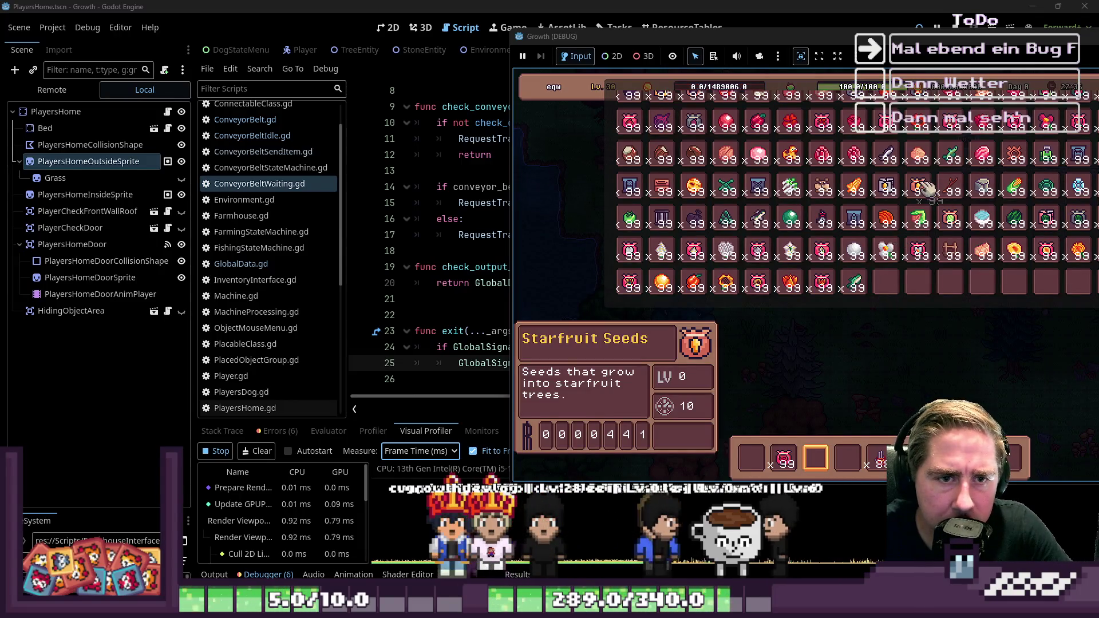
scroll(927, 188, "down", 2)
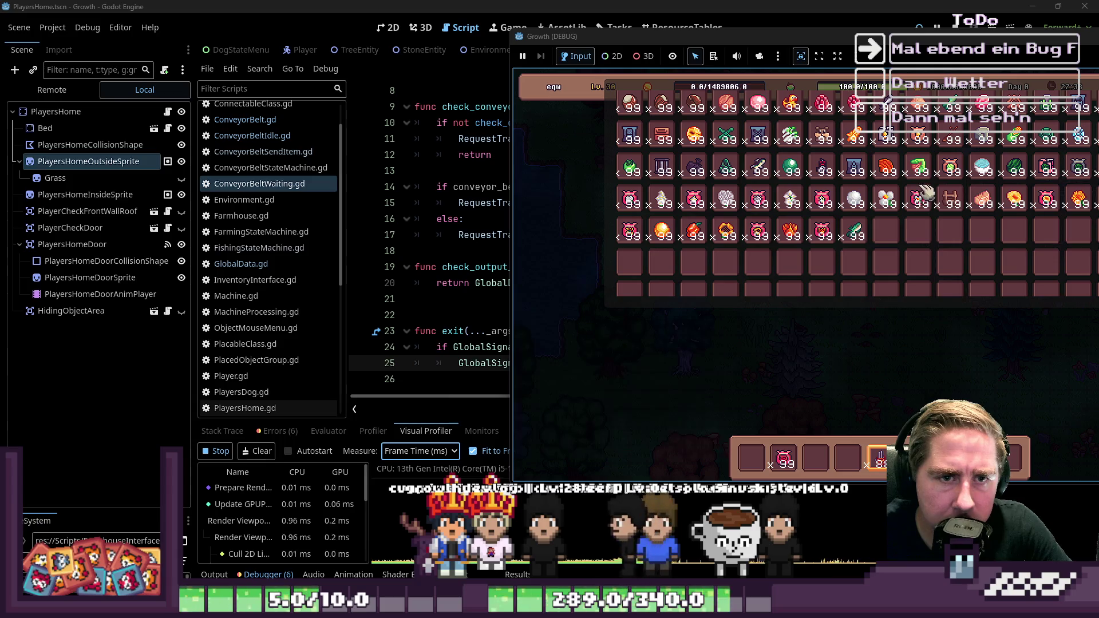
scroll(931, 177, "up", 3)
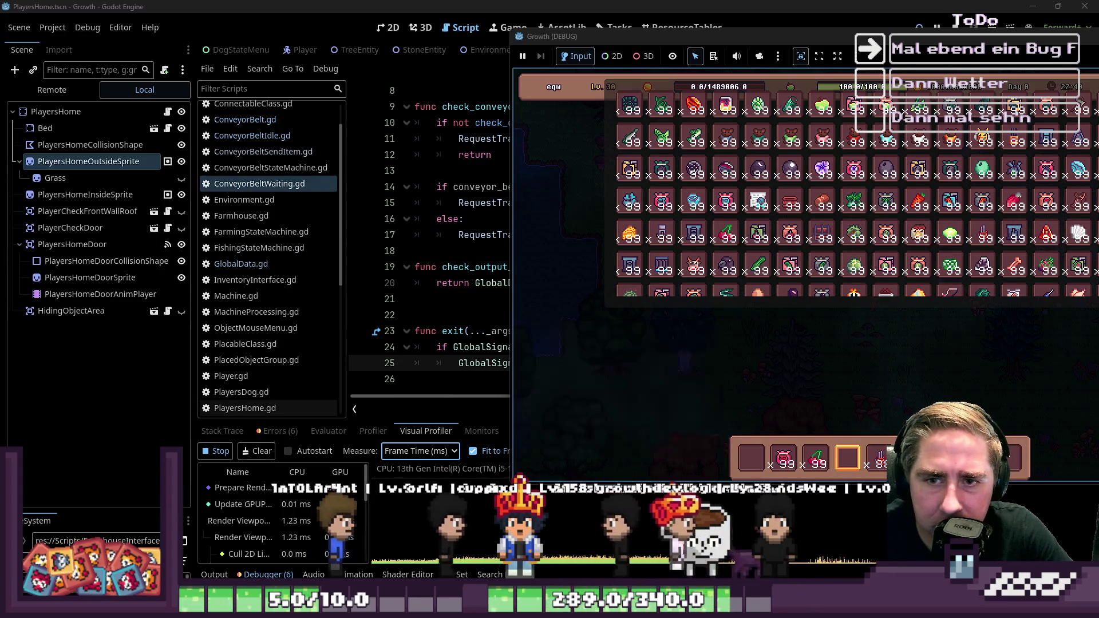
left_click(837, 59)
scroll(573, 183, "down", 3)
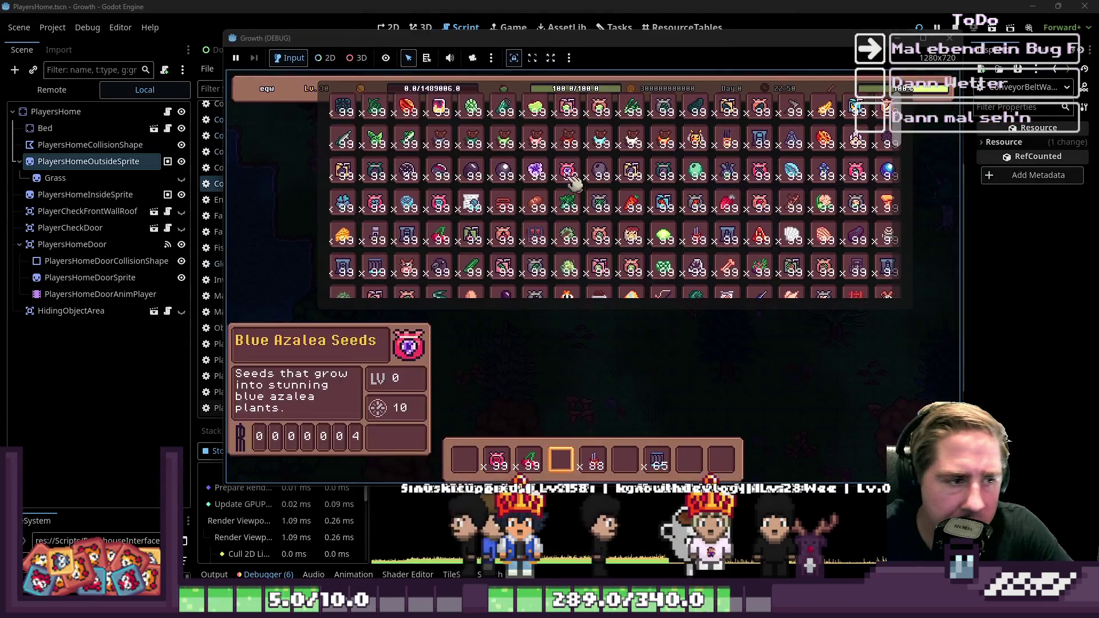
scroll(535, 217, "down", 1)
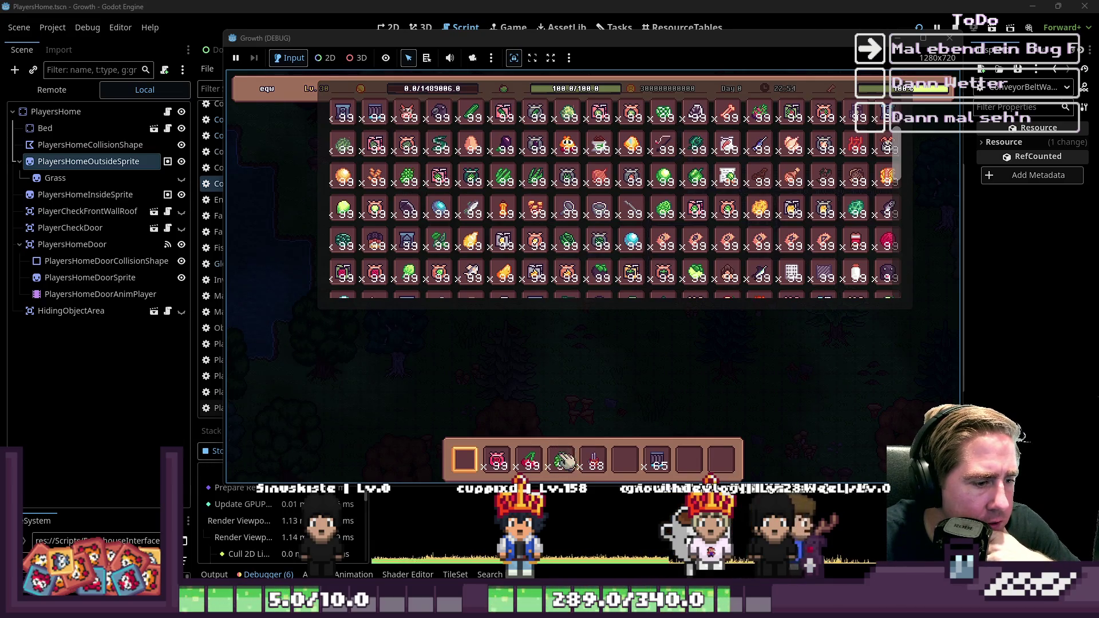
left_click(767, 215)
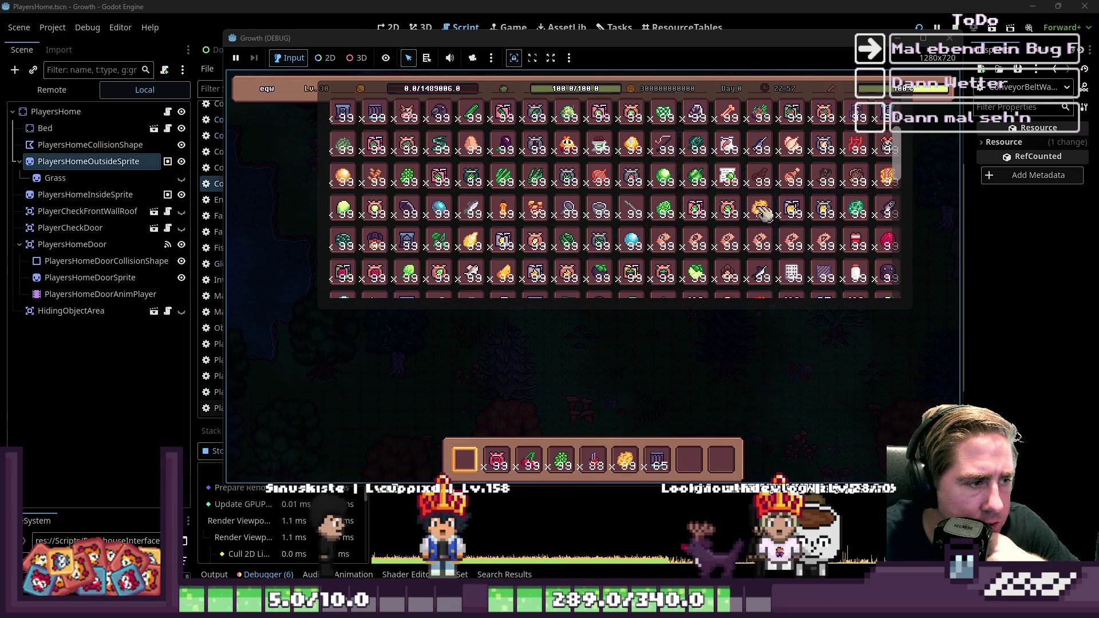
Move the pear stack into the hotbar, close the inventory, and open the Cidery panel
scroll(761, 210, "down", 2)
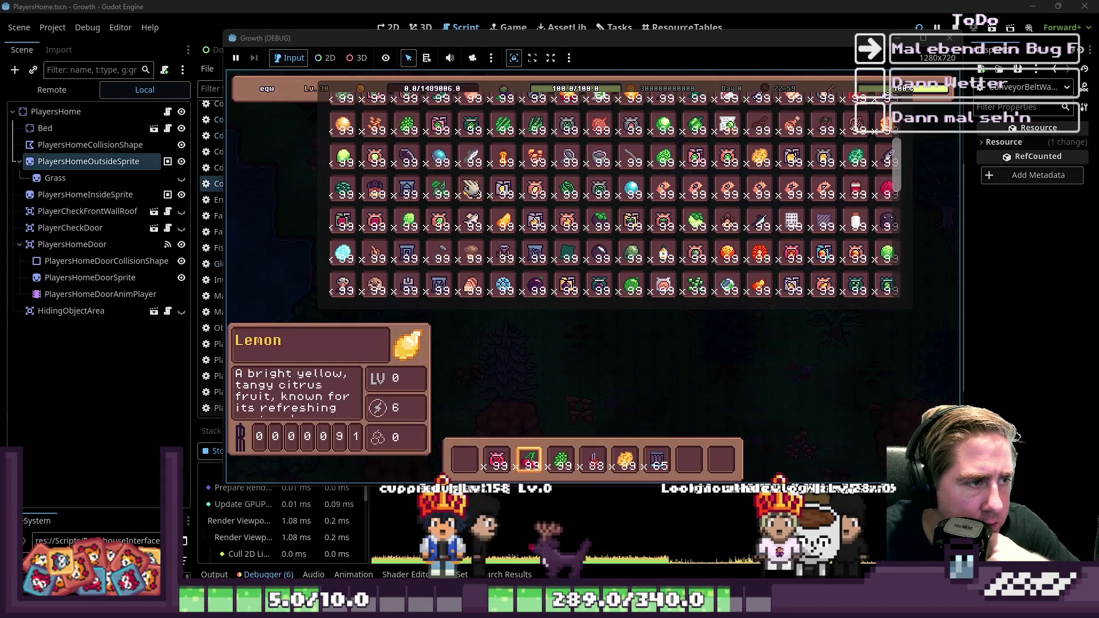
scroll(583, 200, "down", 3)
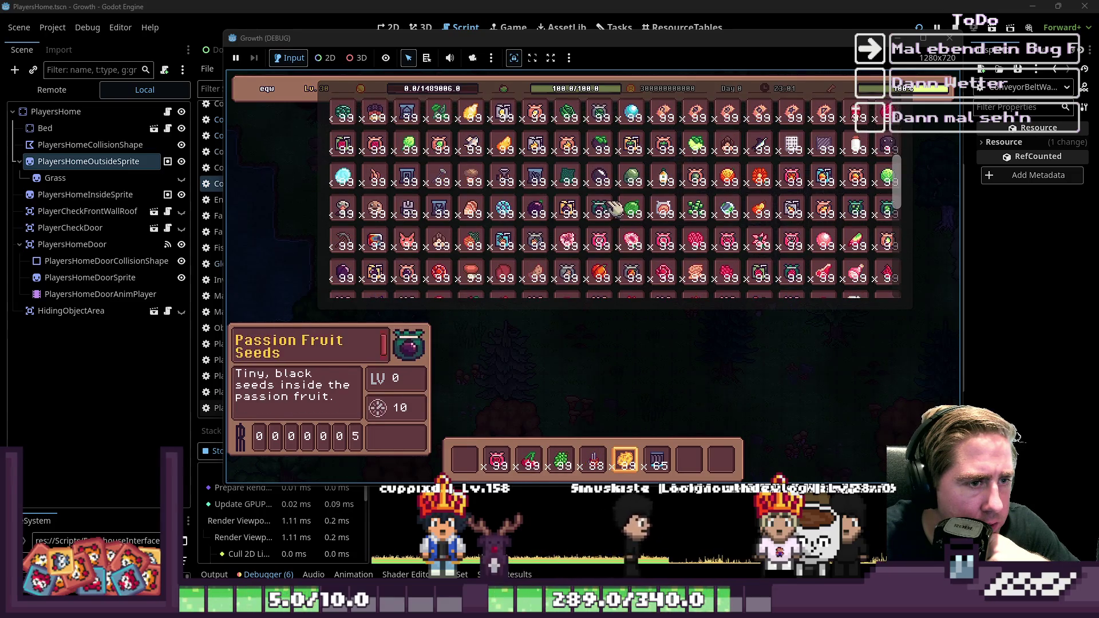
left_click_drag(767, 213, 700, 343)
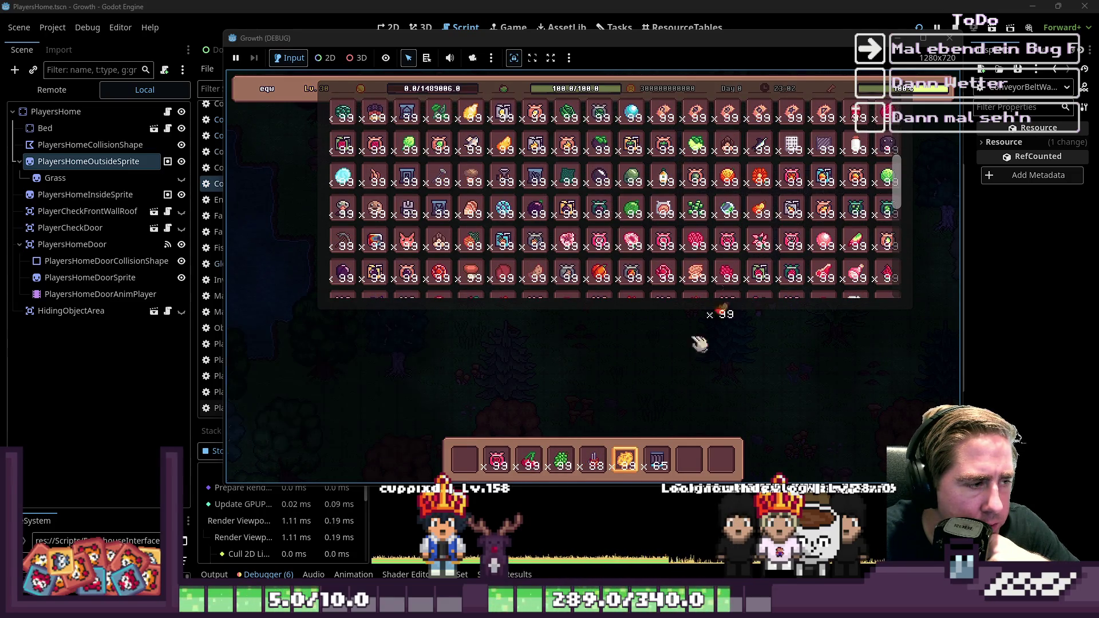
key("Escape")
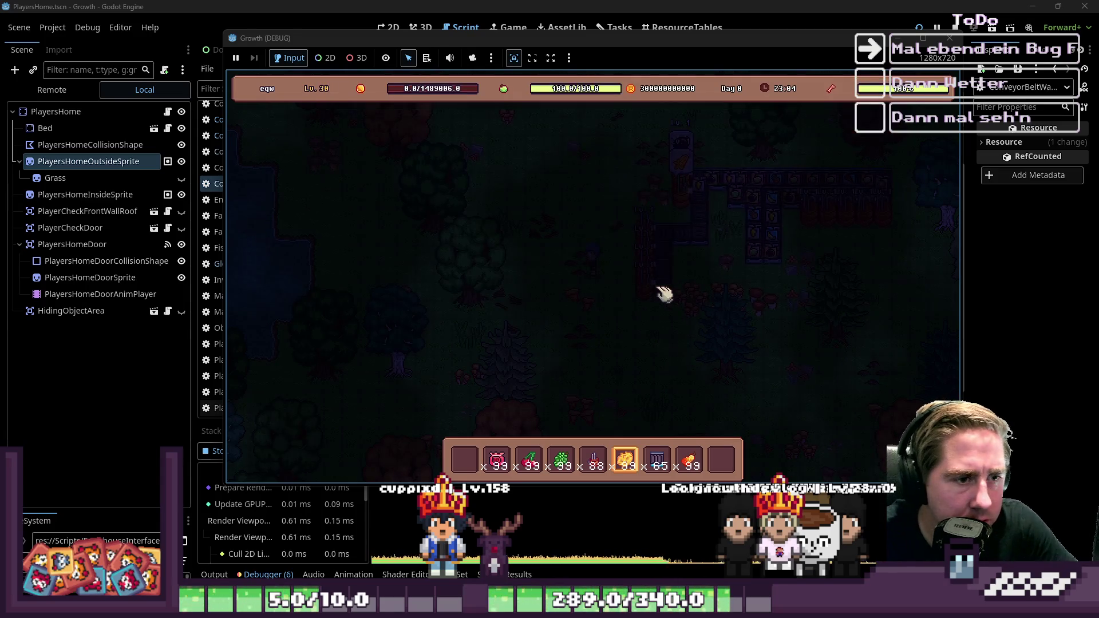
left_click(664, 295)
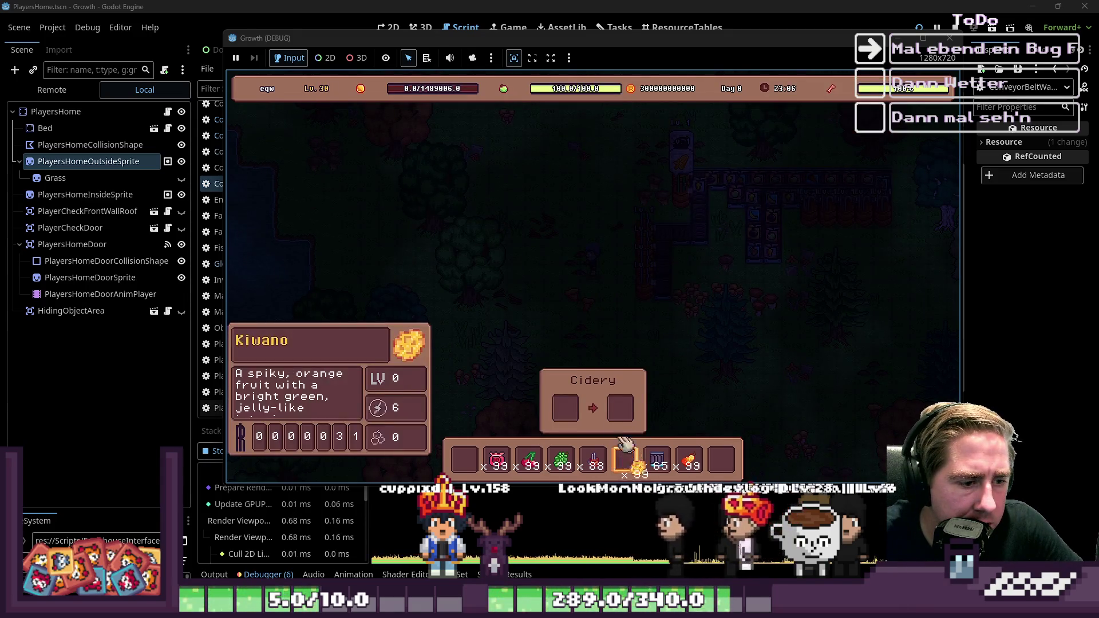
Feed the Kiwano, pear, grape and cherry stacks into the Cidery input, then close it
left_click_drag(626, 455, 588, 411)
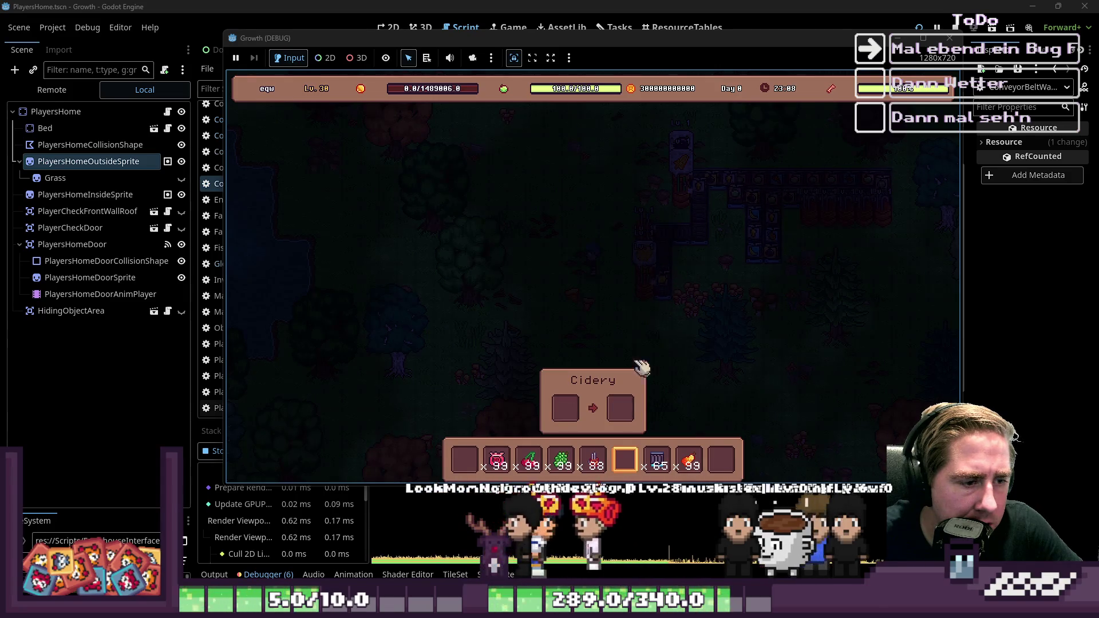
mouse_move(689, 460)
left_mouse_down()
mouse_move(588, 413)
mouse_move(647, 253)
left_mouse_up()
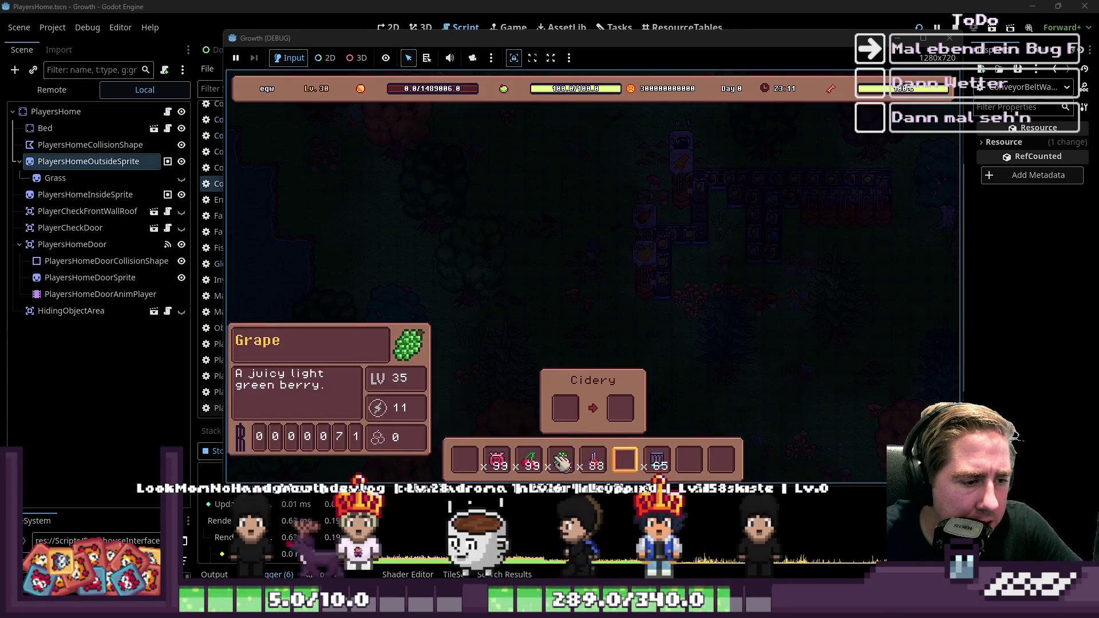
left_click_drag(561, 460, 567, 409)
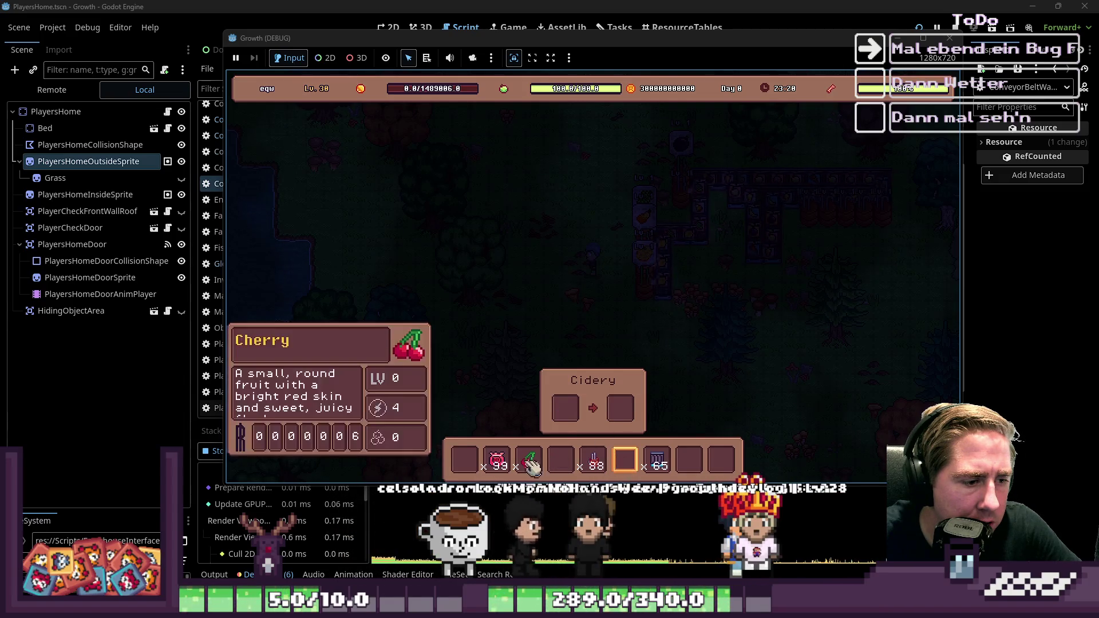
left_click_drag(532, 461, 567, 411)
left_click(545, 372)
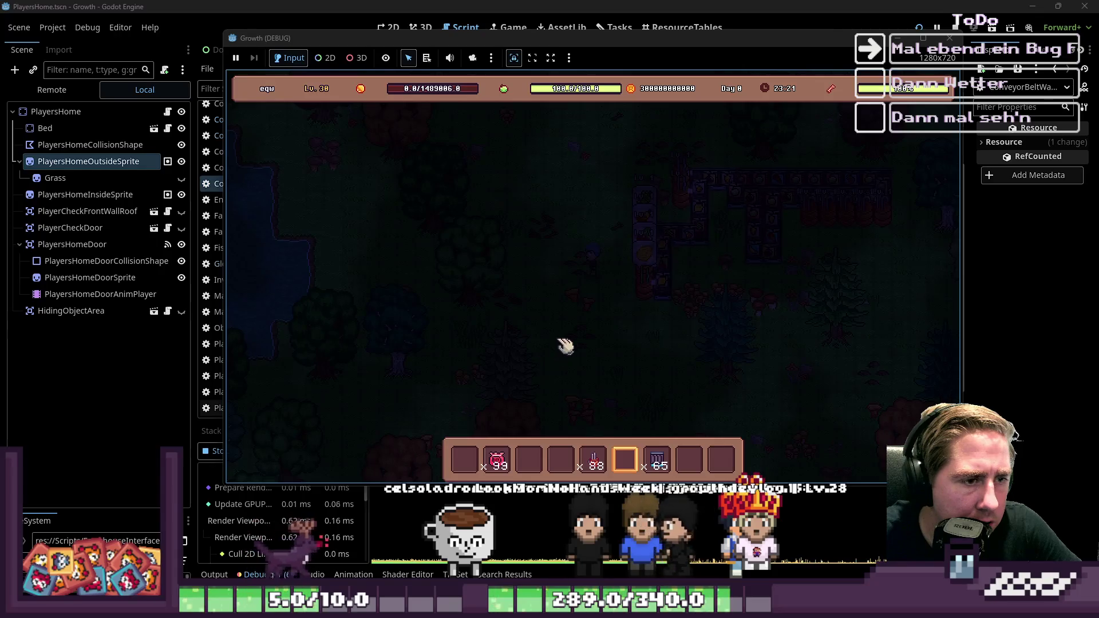
Walk the character right and left, then drag the game window lower and to the right
key("d")
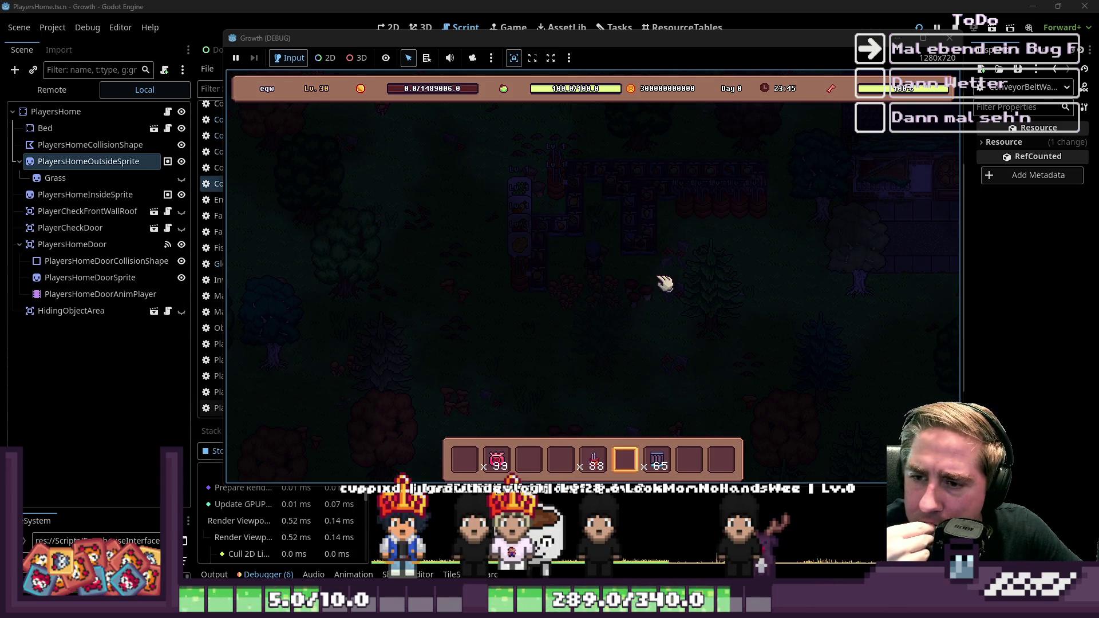
key("a")
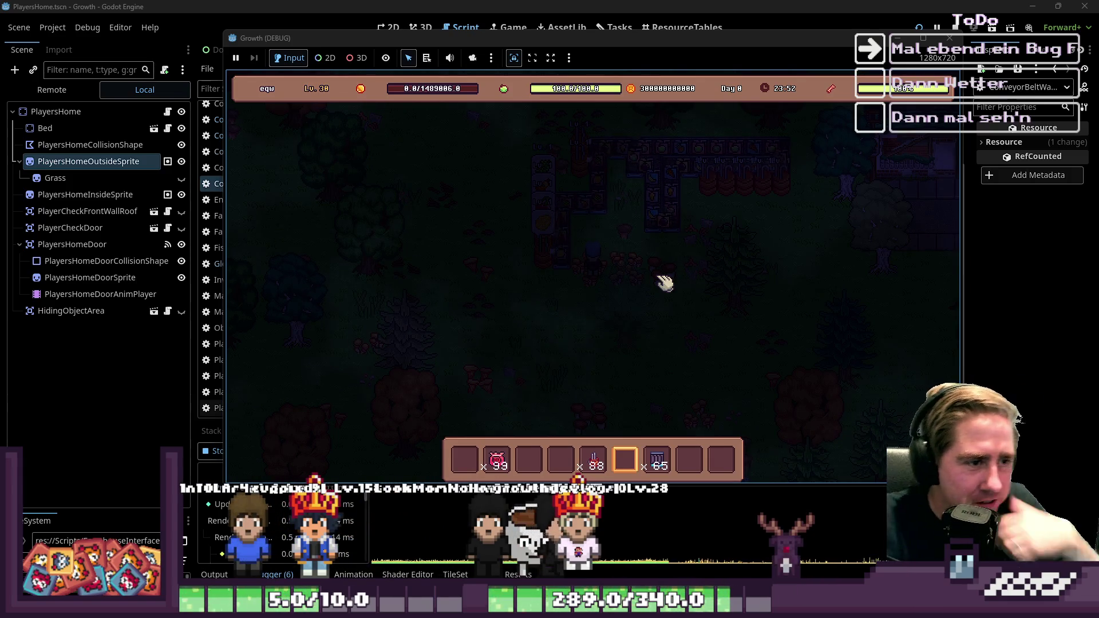
mouse_move(401, 37)
left_mouse_down()
mouse_move(407, 80)
mouse_move(362, 54)
mouse_move(426, 84)
mouse_move(440, 67)
left_mouse_up()
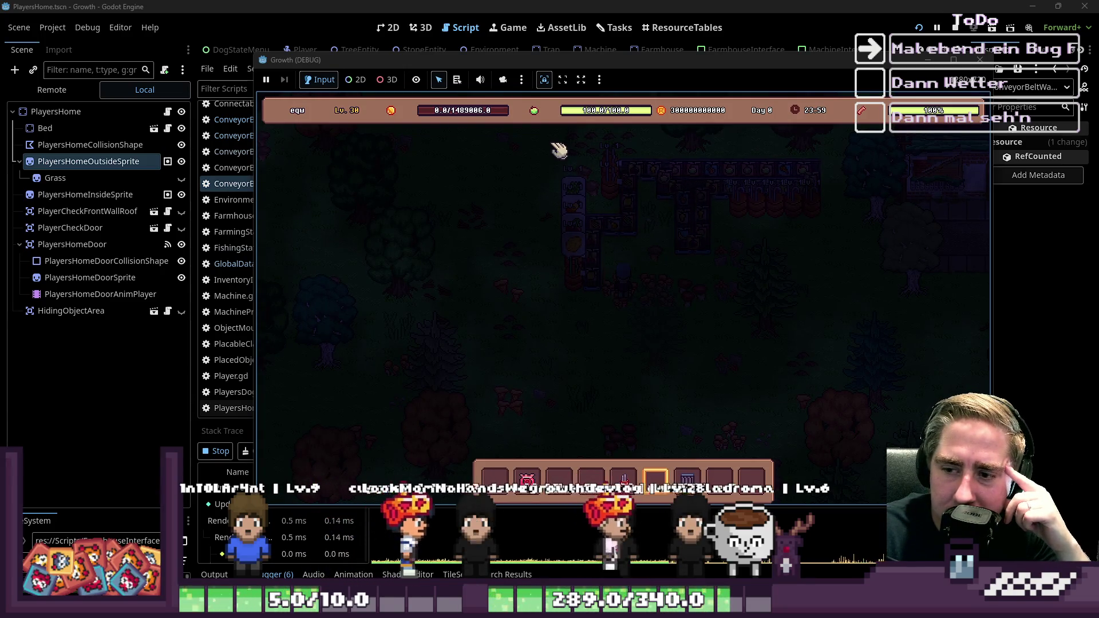
Move the game window aside and enlarge the debugger panel to show the Visual Profiler
left_click_drag(543, 44, 688, 49)
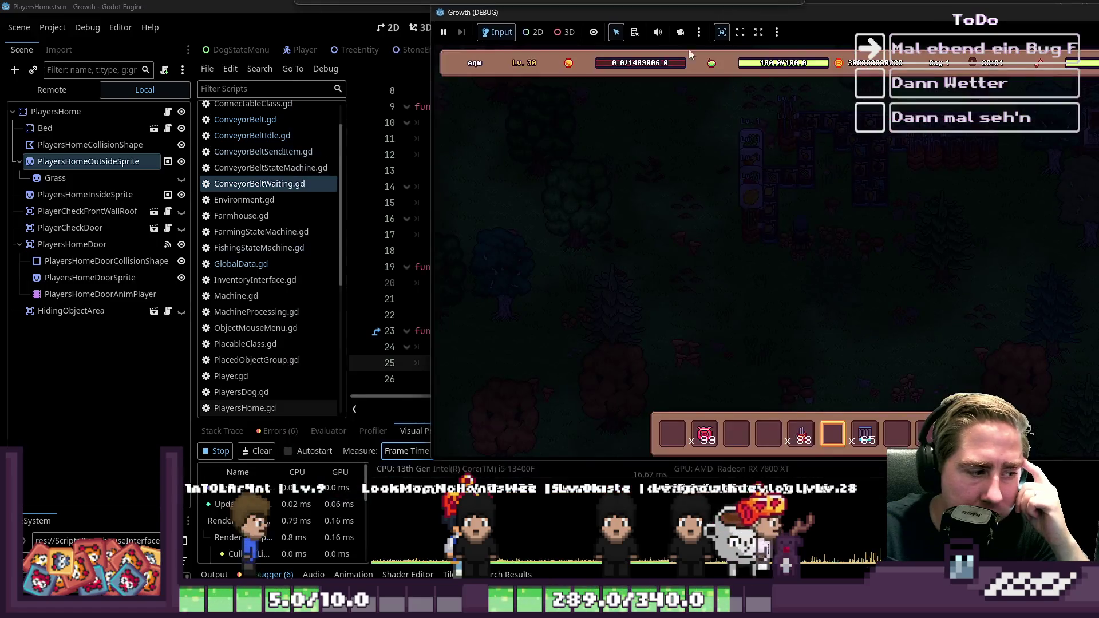
left_click(458, 320)
mouse_move(382, 417)
left_mouse_down()
mouse_move(395, 252)
mouse_move(411, 276)
left_mouse_up()
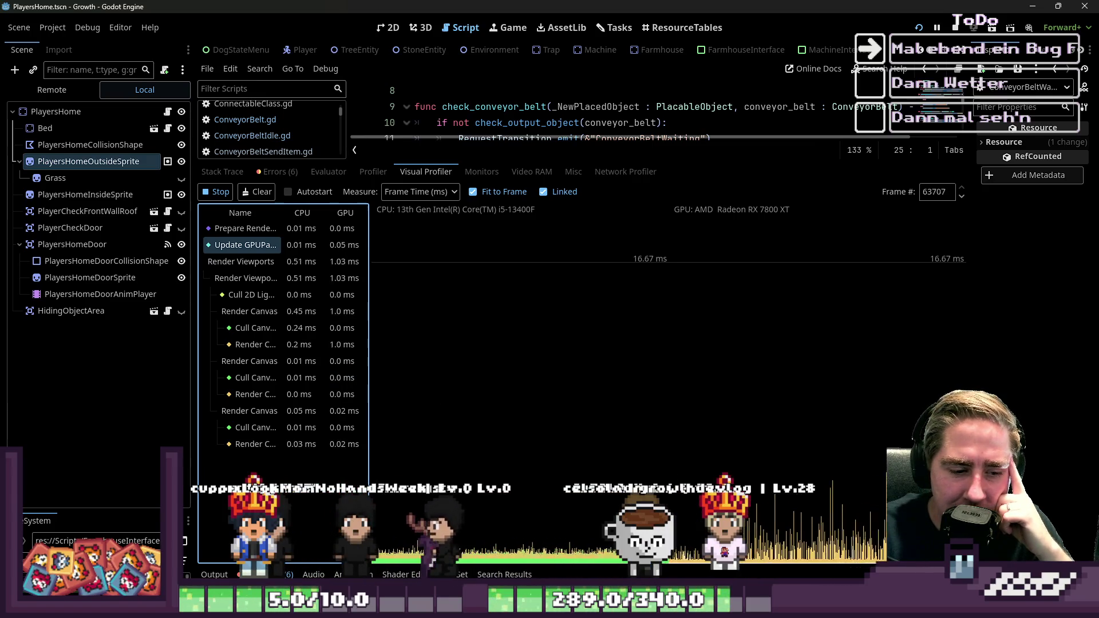
Bring the running game back to the front to watch frame timings, then stop it with F8
mouse_move(704, 608)
left_click(928, 539)
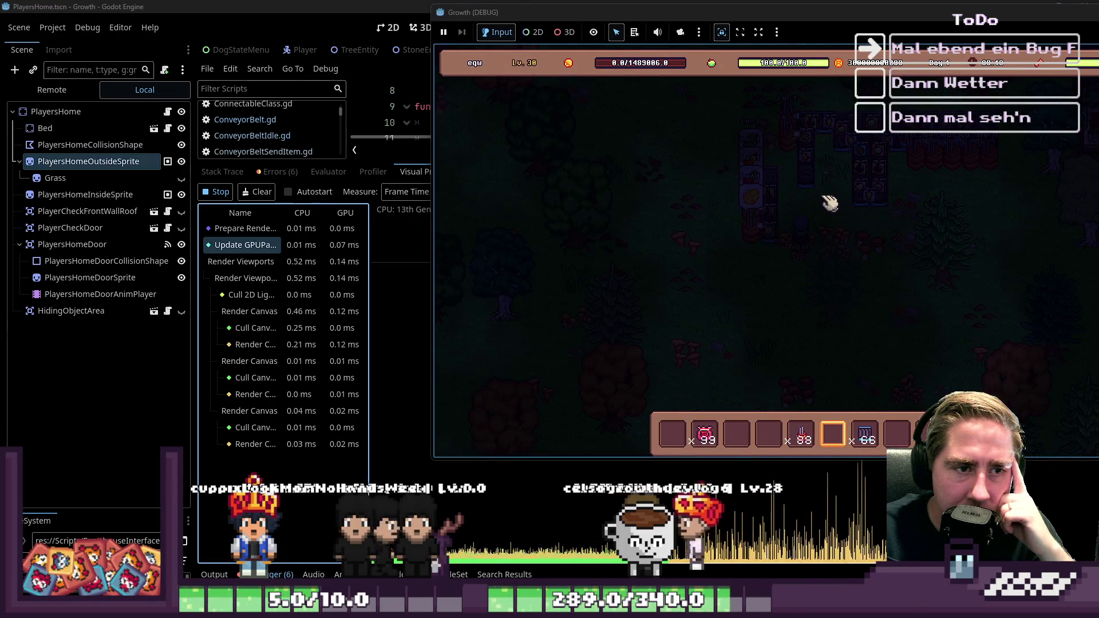
scroll(824, 218, "down", 1)
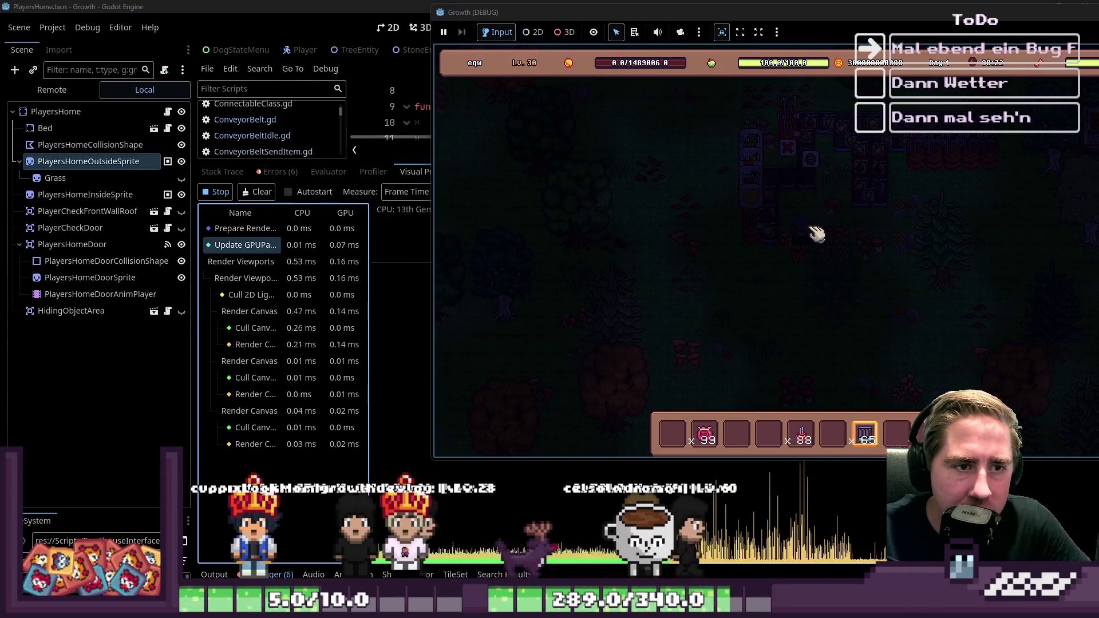
scroll(817, 234, "up", 1)
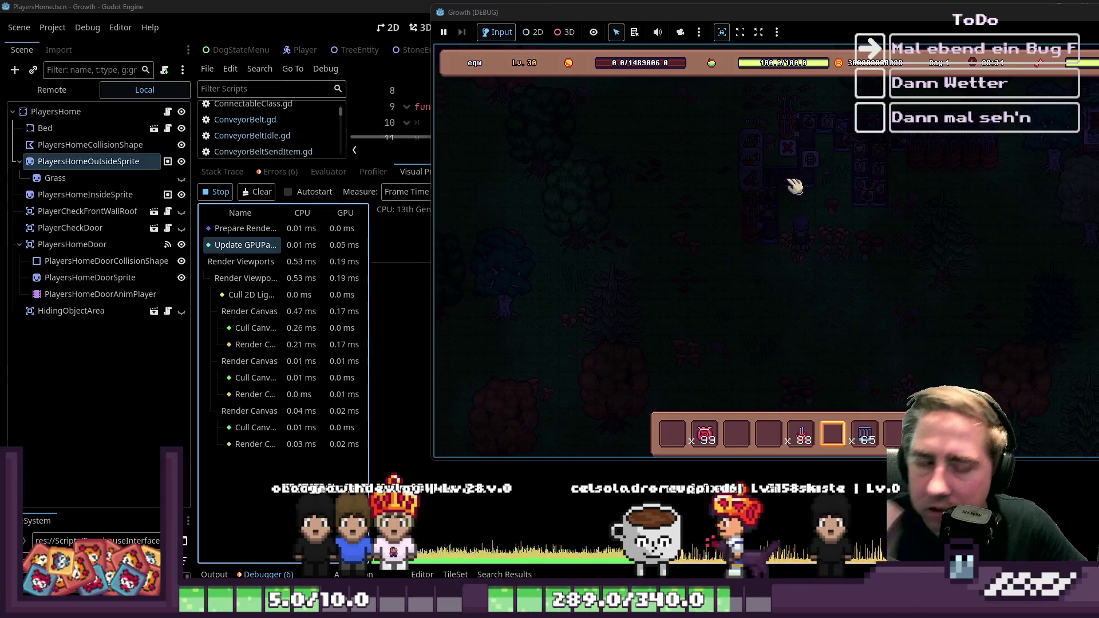
key("F8")
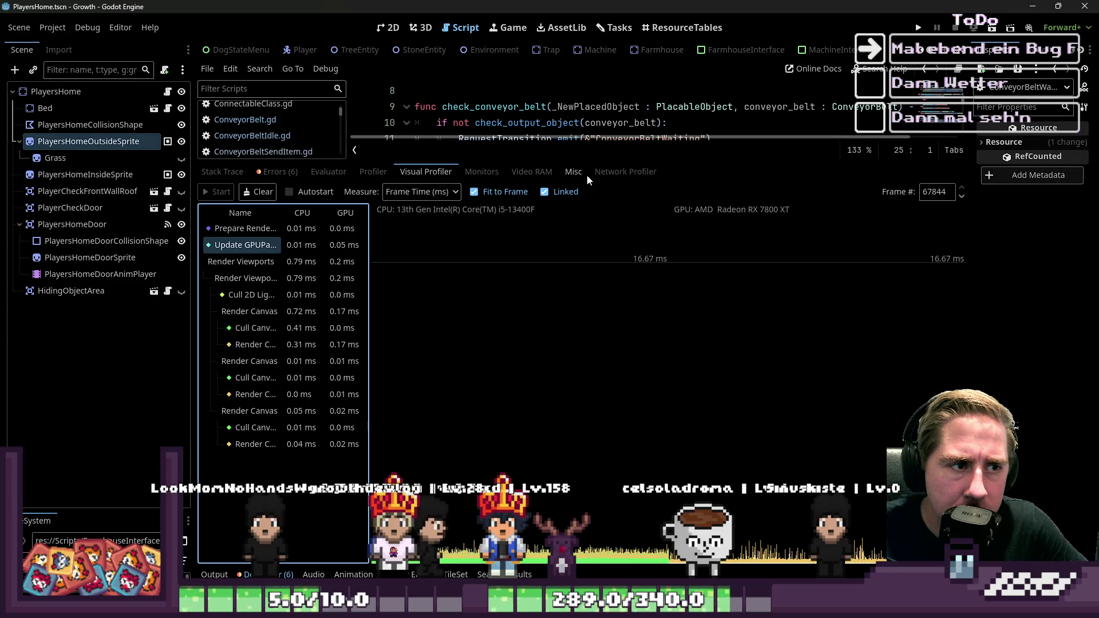
Restore the script editor's full height and review the signal connect and disconnect code in ConveyorBeltWaiting.gd
left_click_drag(593, 162, 593, 421)
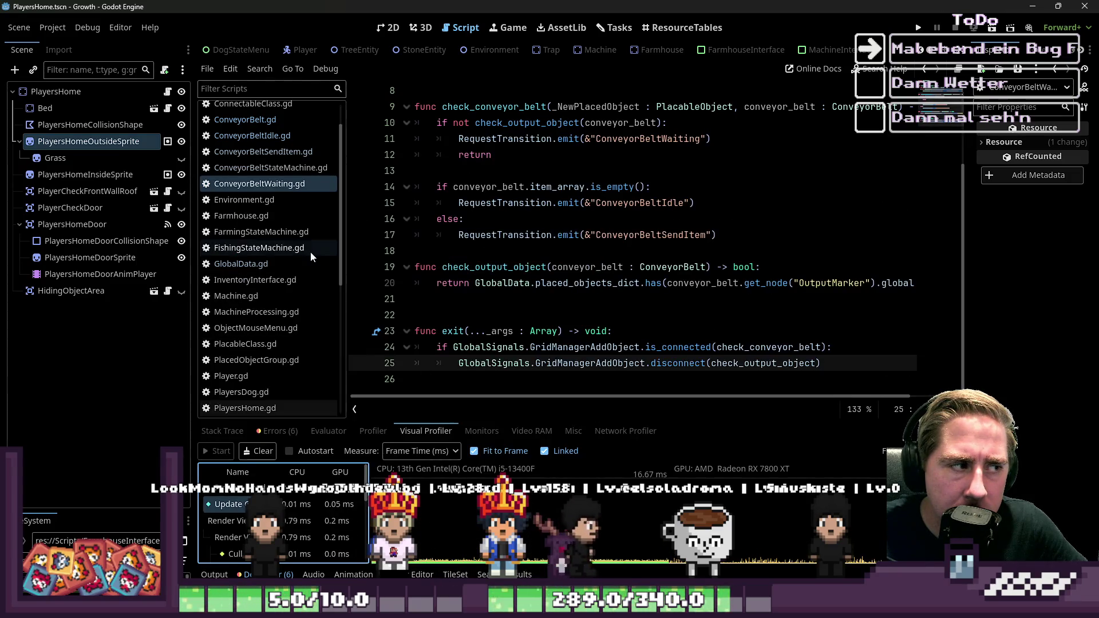
left_click(272, 189)
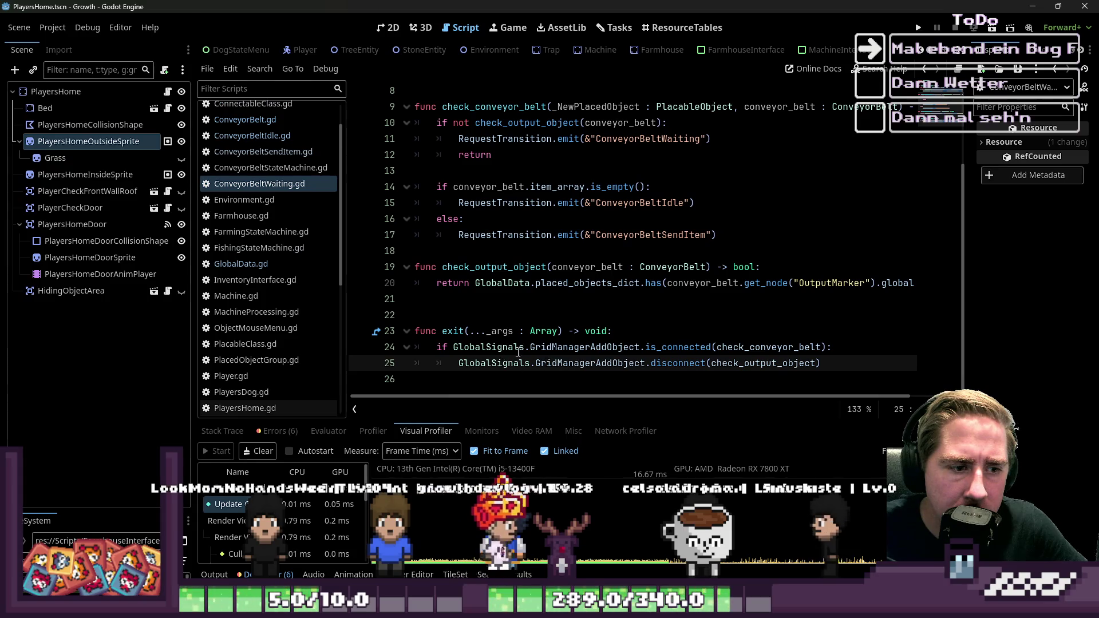
double_click(678, 363)
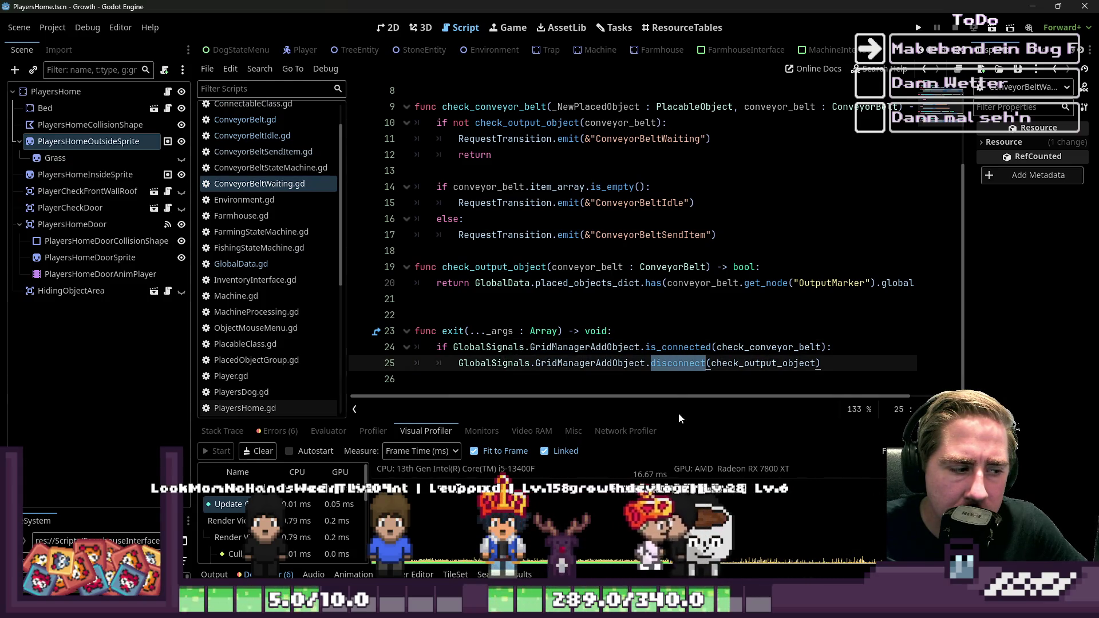
scroll(502, 352, "up", 3)
left_click(548, 172)
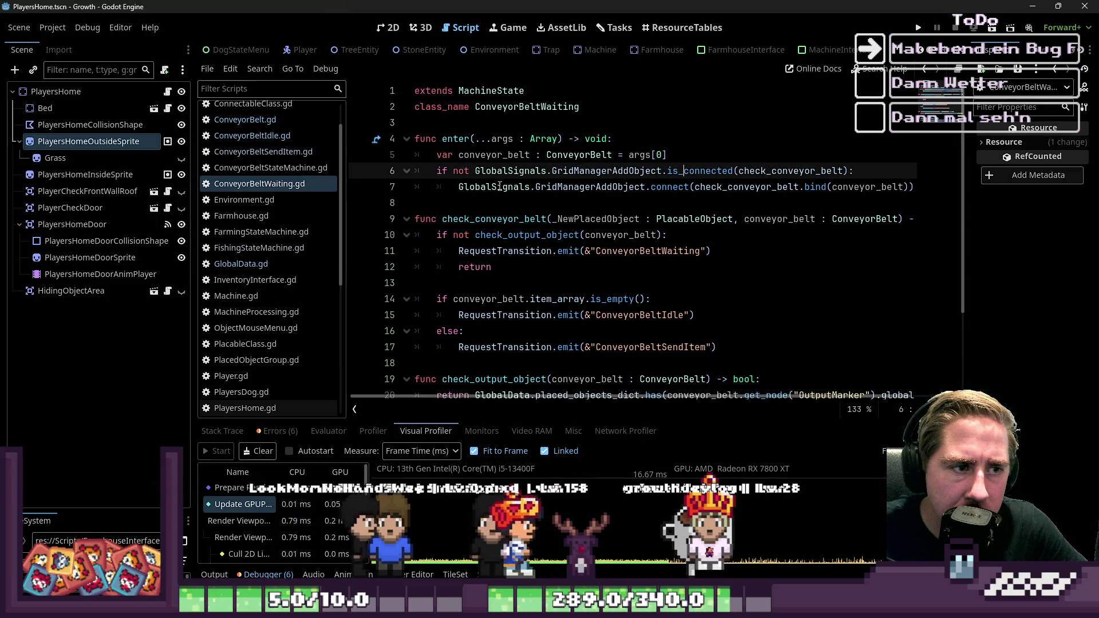
left_click_drag(497, 186, 690, 187)
left_click(831, 170)
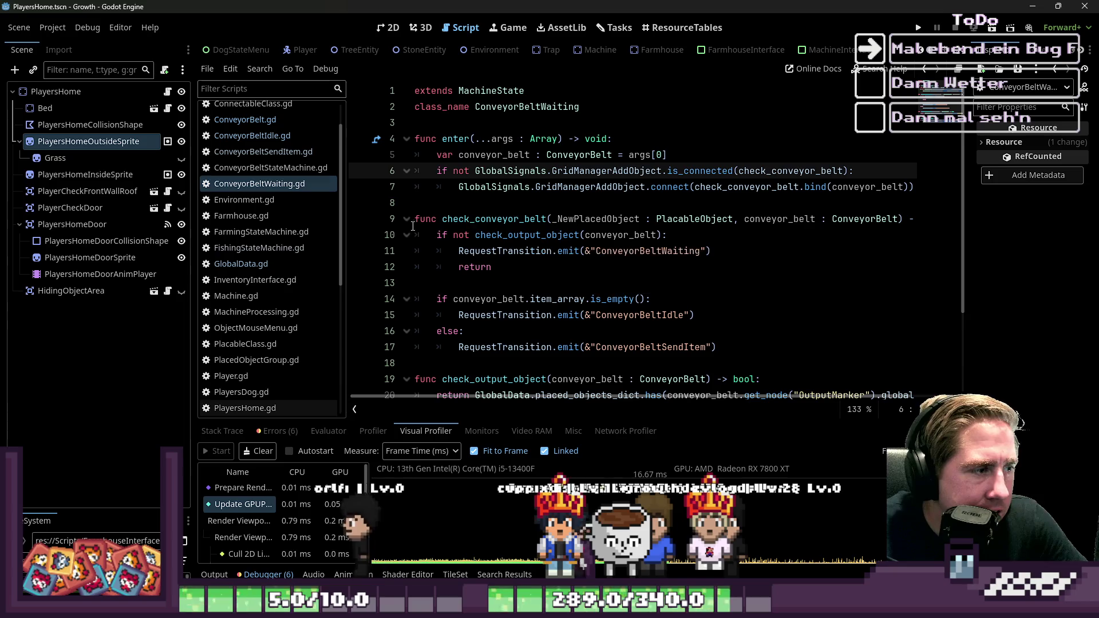
Review the state print line in ConveyorBeltStateMachine.gd, then go back to ConveyorBeltSendItem.gd
left_click(302, 167)
scroll(562, 243, "down", 3)
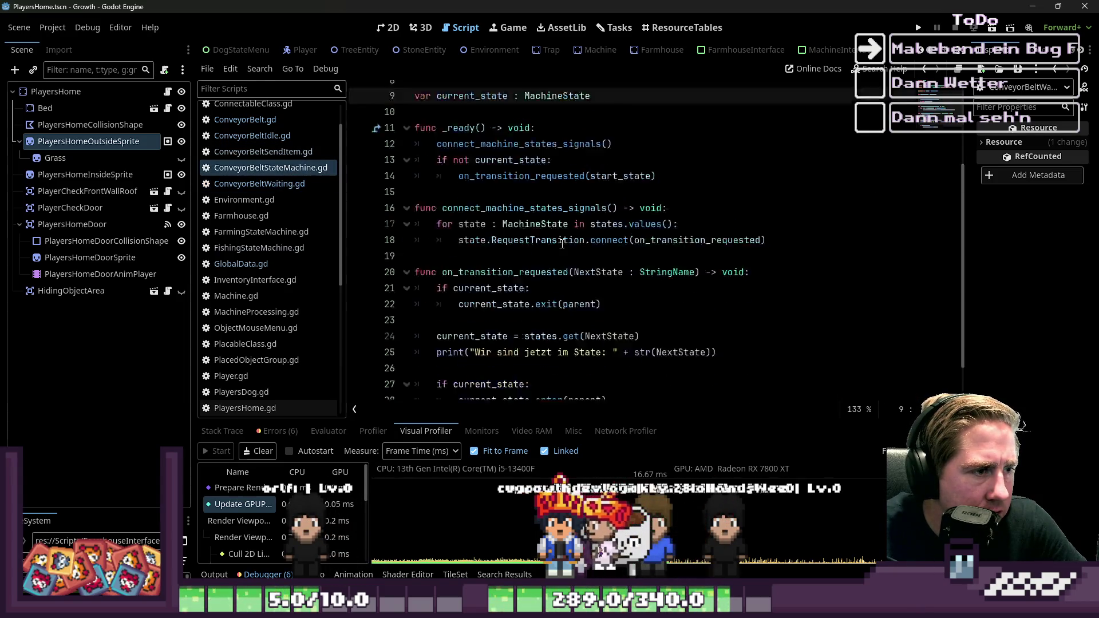
scroll(562, 244, "up", 5)
scroll(562, 243, "down", 3)
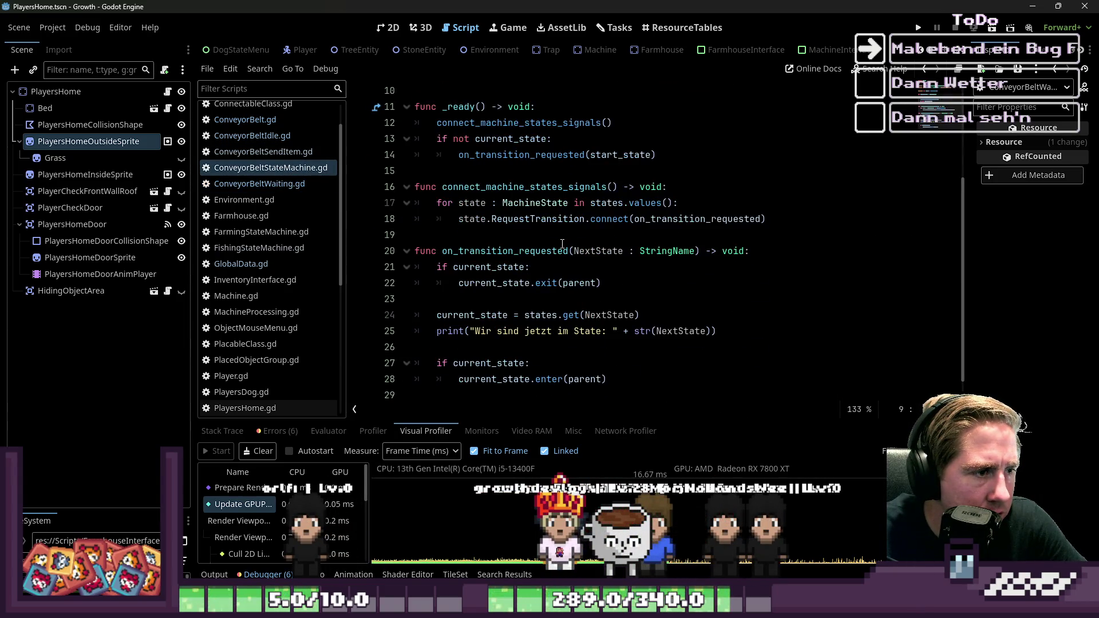
scroll(562, 244, "down", 1)
left_click(530, 318)
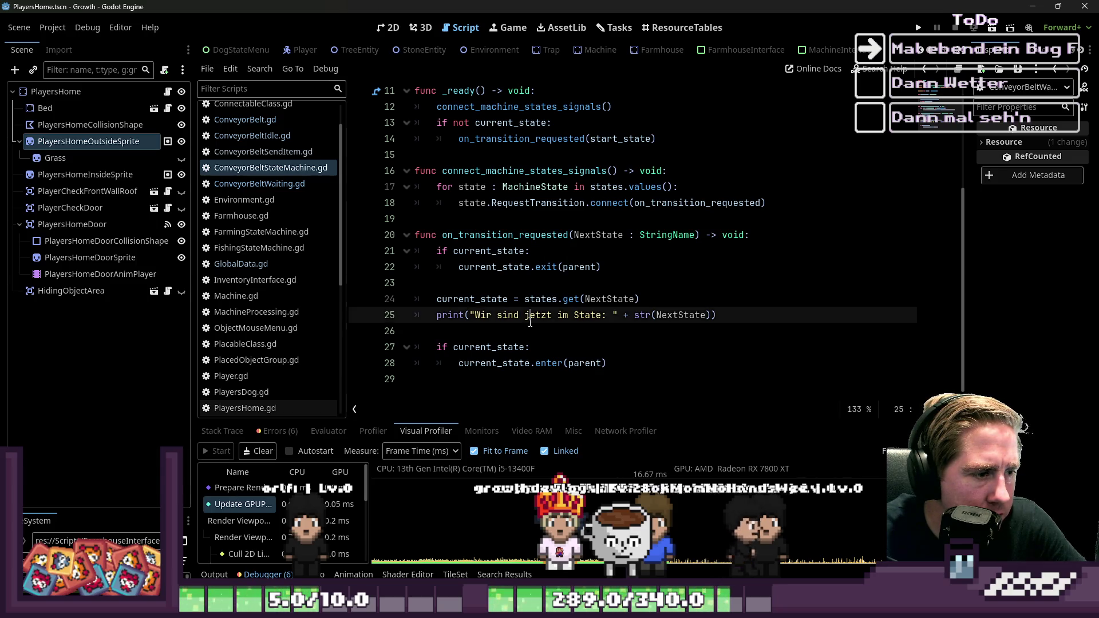
key("alt+Left")
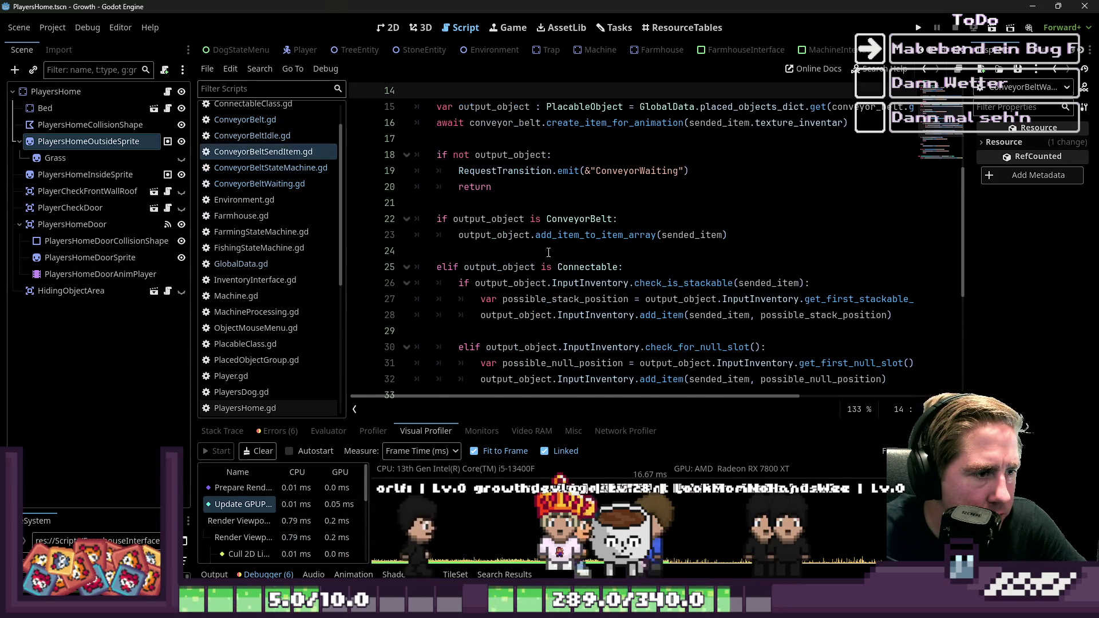
left_click(552, 315)
left_click(551, 301)
scroll(552, 304, "down", 1)
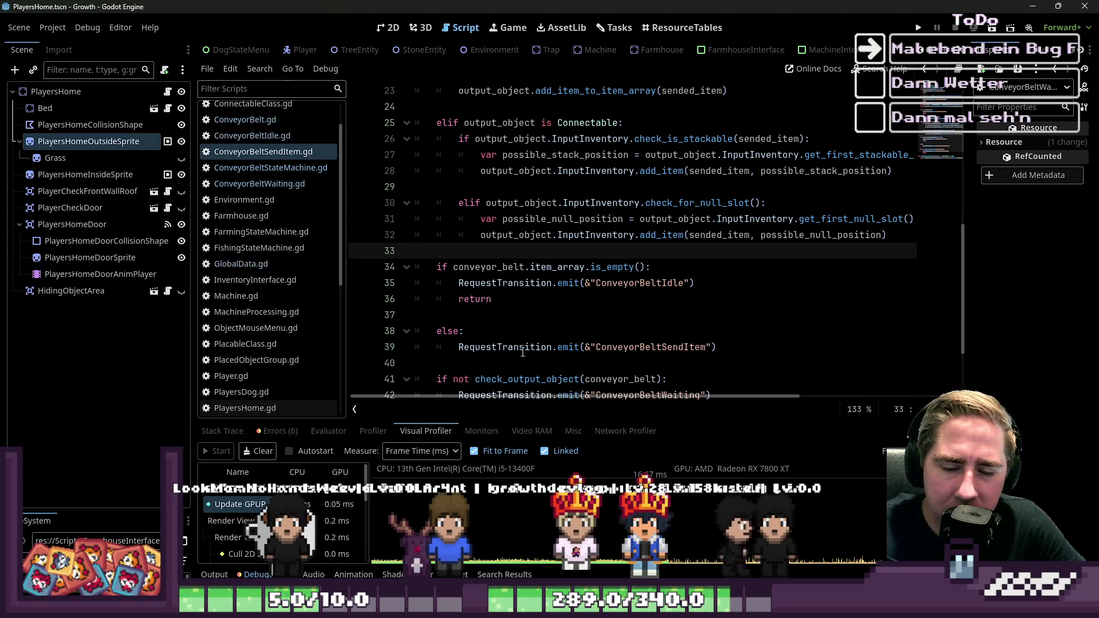
mouse_move(532, 377)
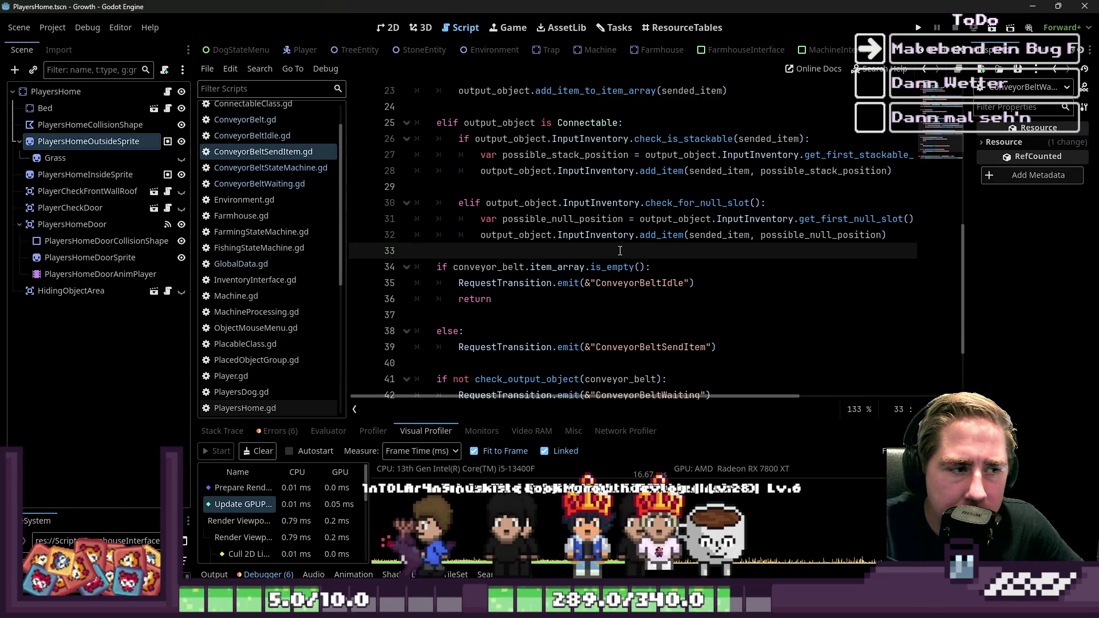
left_click(630, 236)
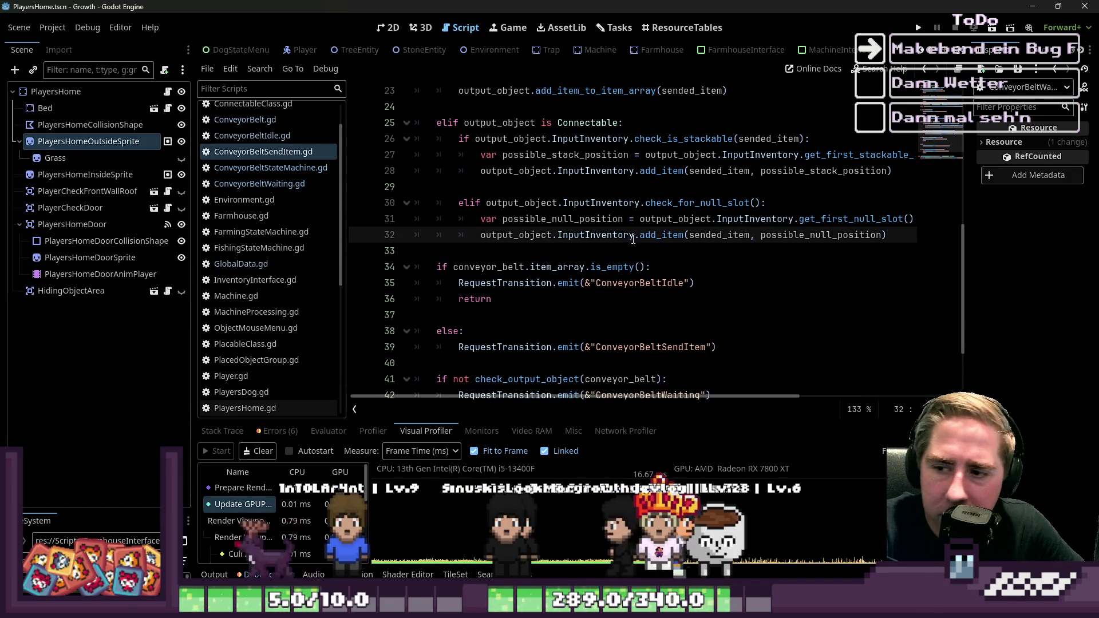
mouse_move(633, 240)
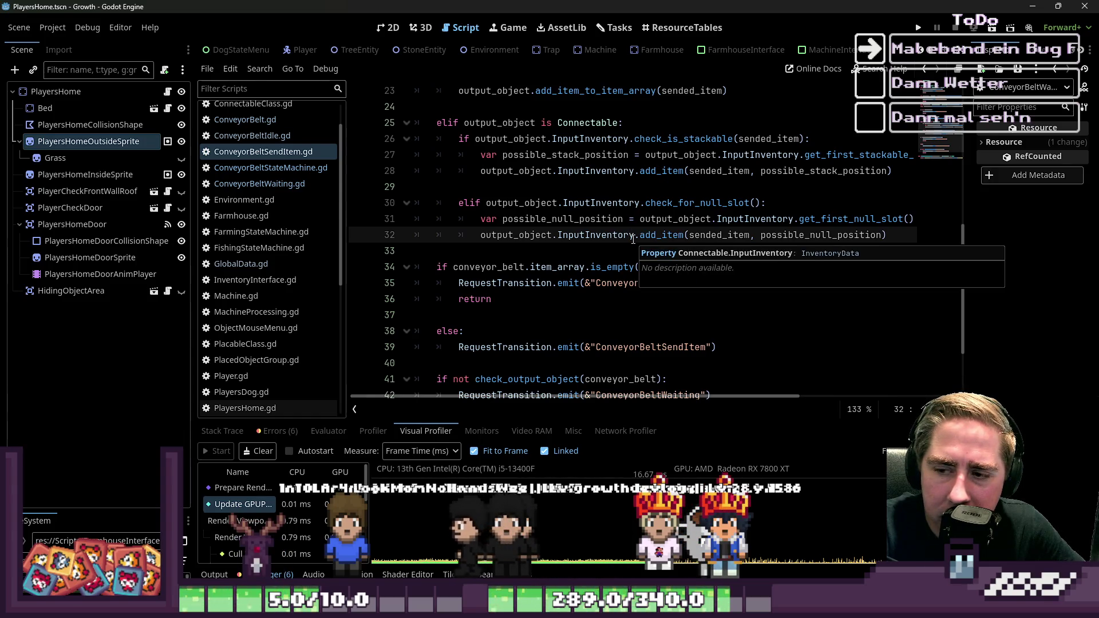
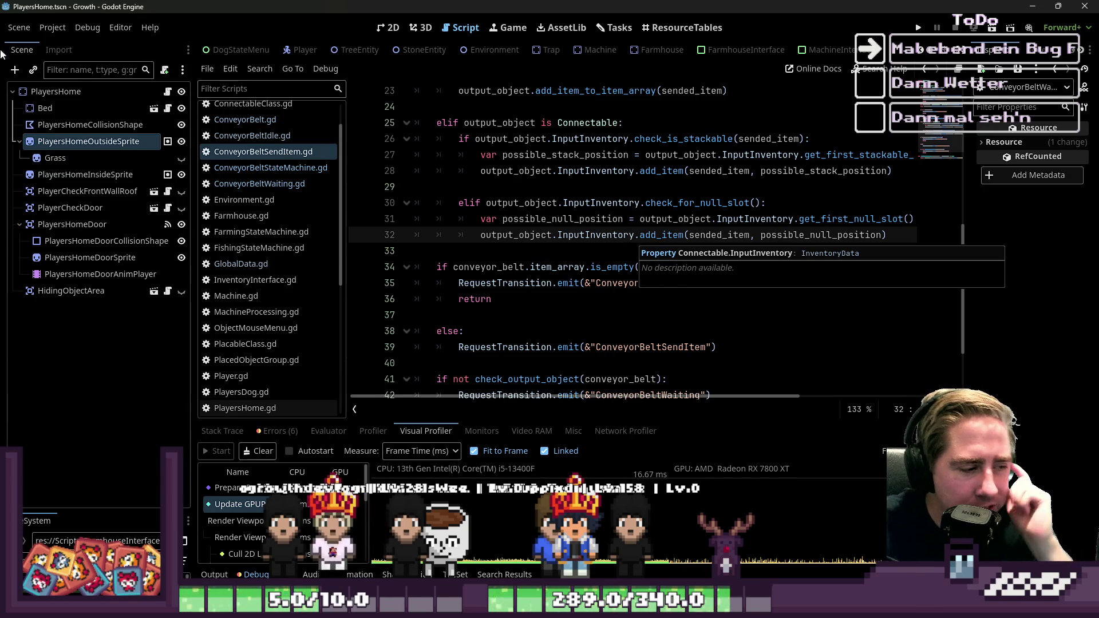
Scroll the Visual Profiler, then show the Profiler's per-function timings
scroll(255, 518, "up", 2)
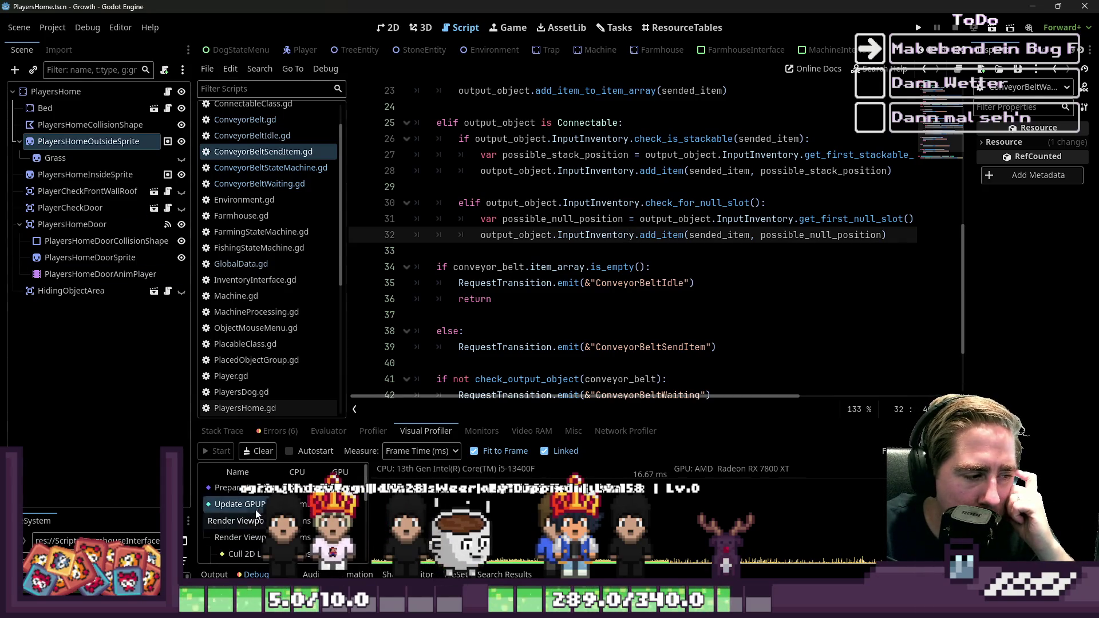
scroll(311, 537, "down", 1)
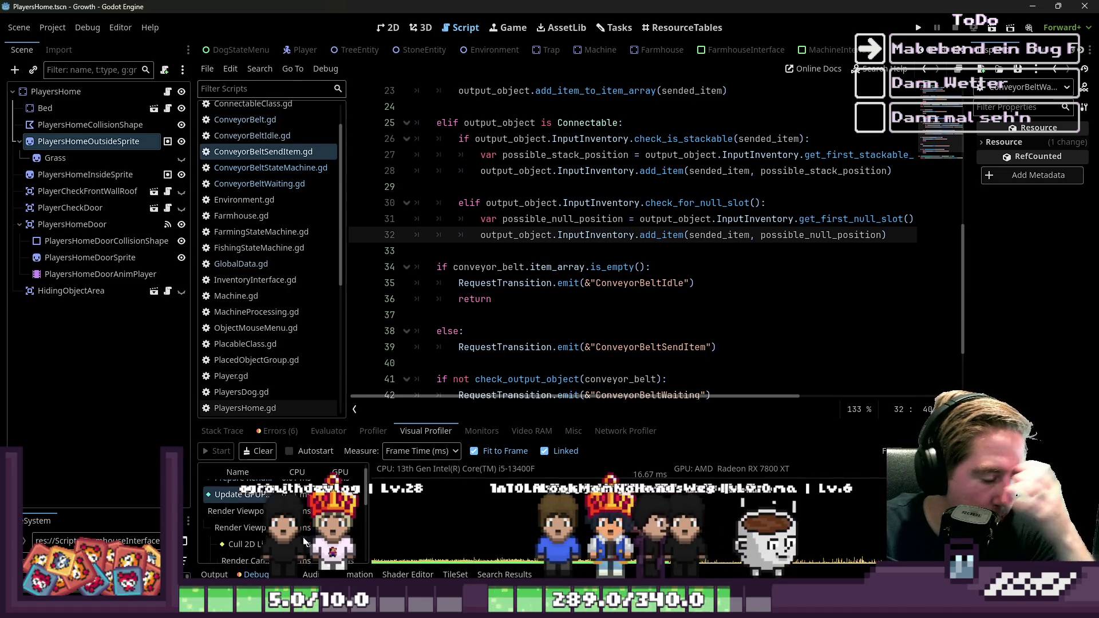
left_click(360, 434)
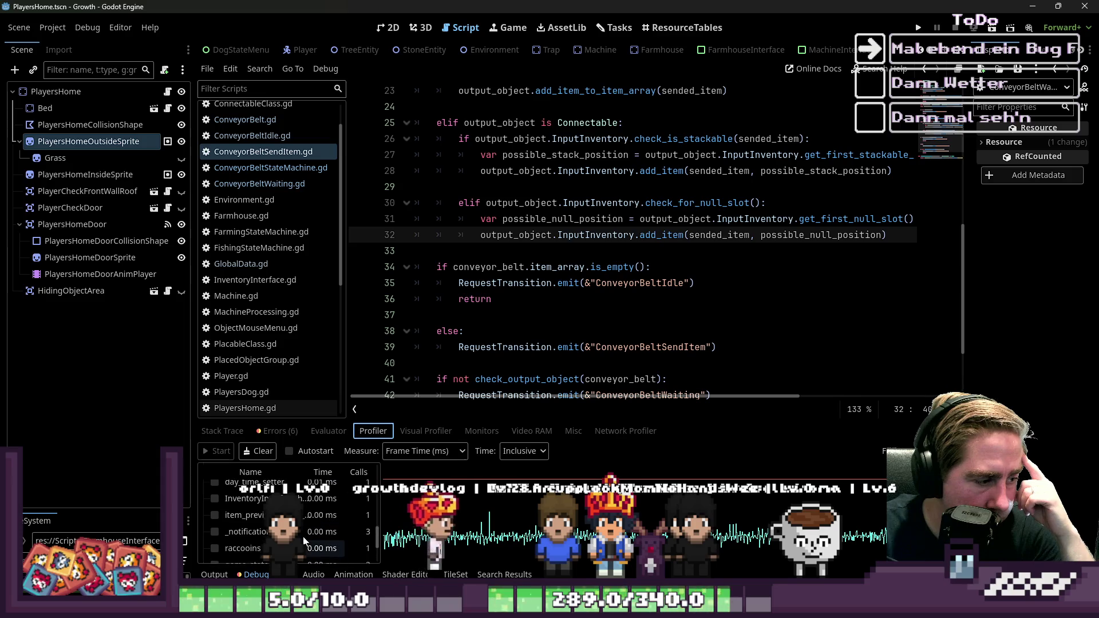
scroll(303, 538, "up", 5)
scroll(304, 538, "up", 2)
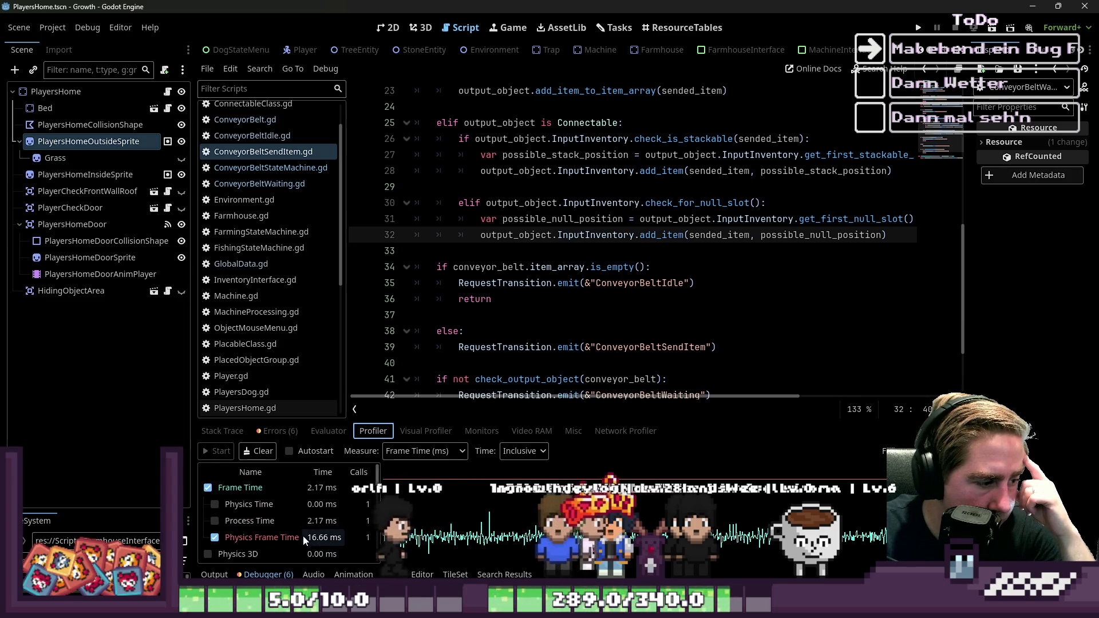
Browse the profiler timing list, switch to the Video RAM view, and run the game
left_click(211, 539)
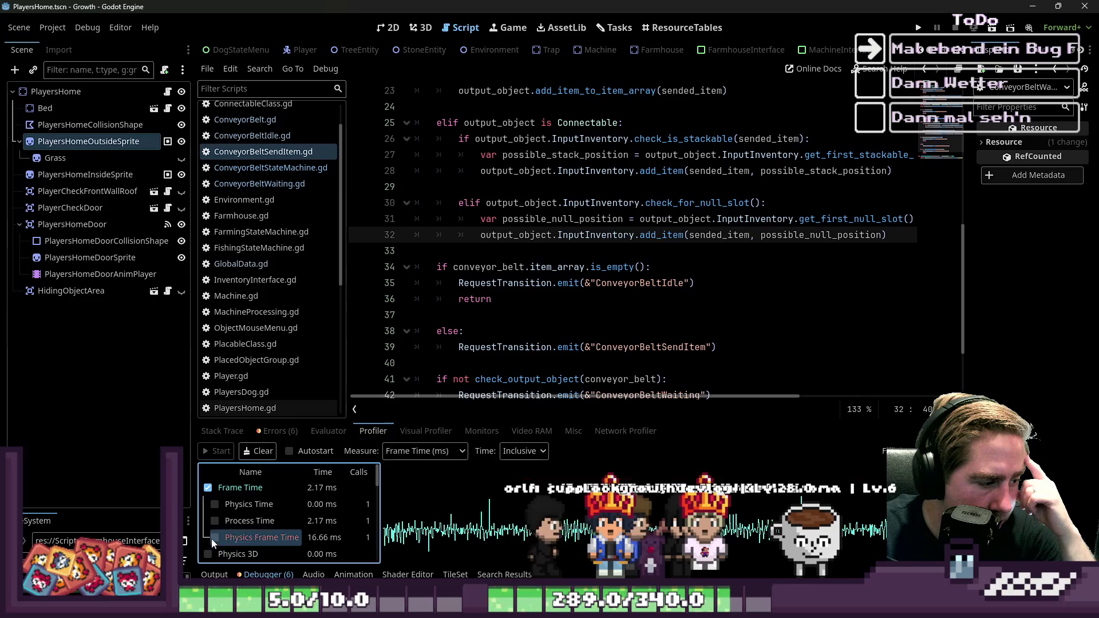
scroll(262, 531, "down", 2)
scroll(263, 535, "down", 5)
scroll(264, 532, "up", 7)
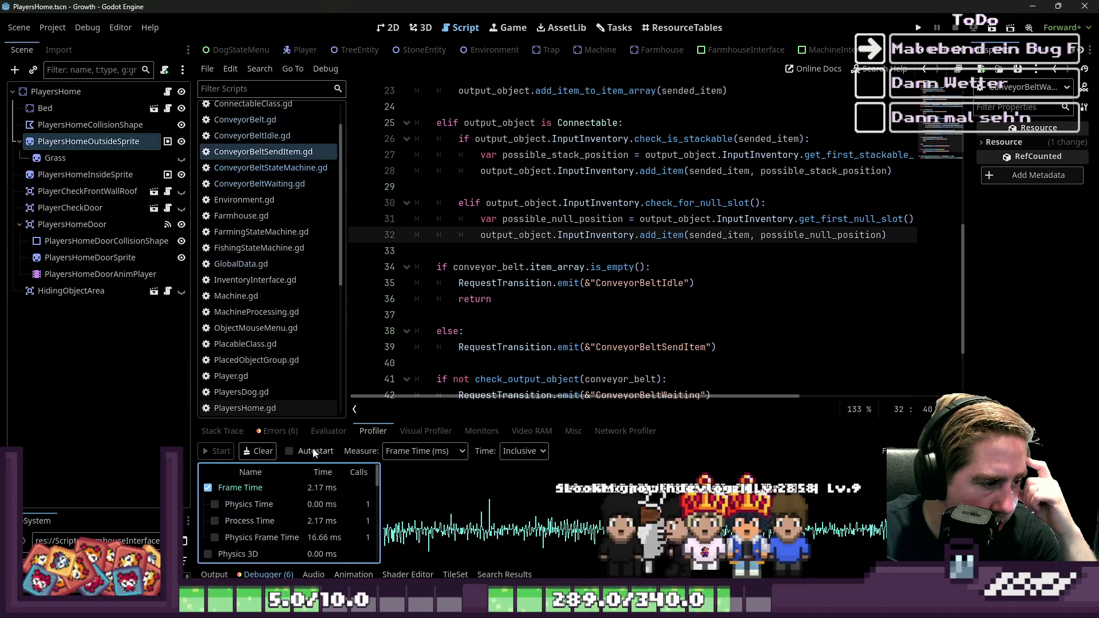
left_click(326, 432)
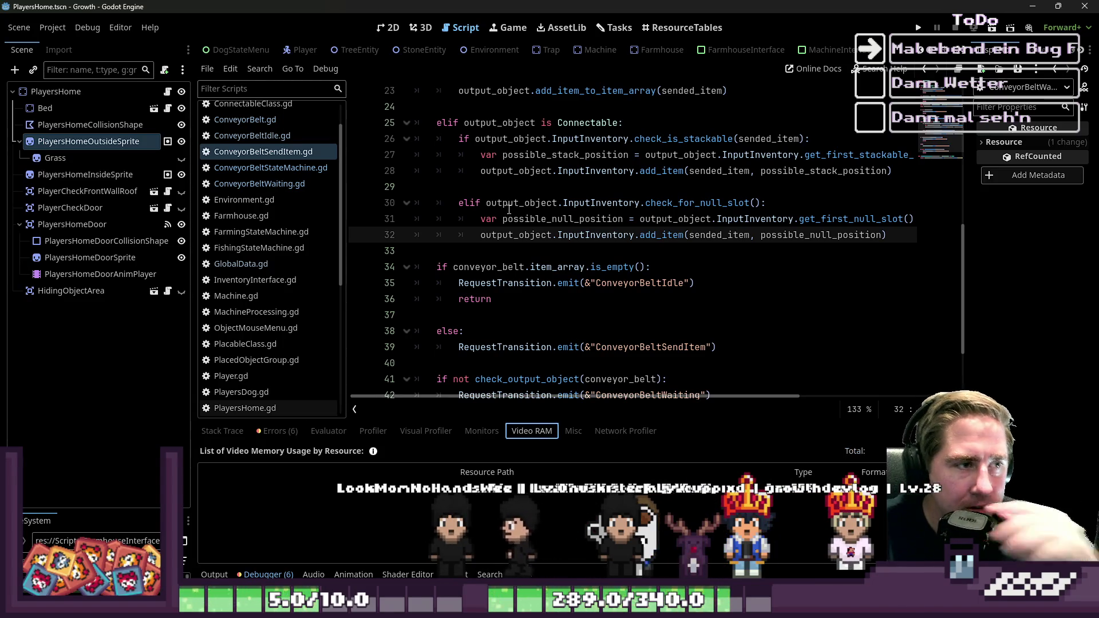
left_click(516, 155)
key("F5")
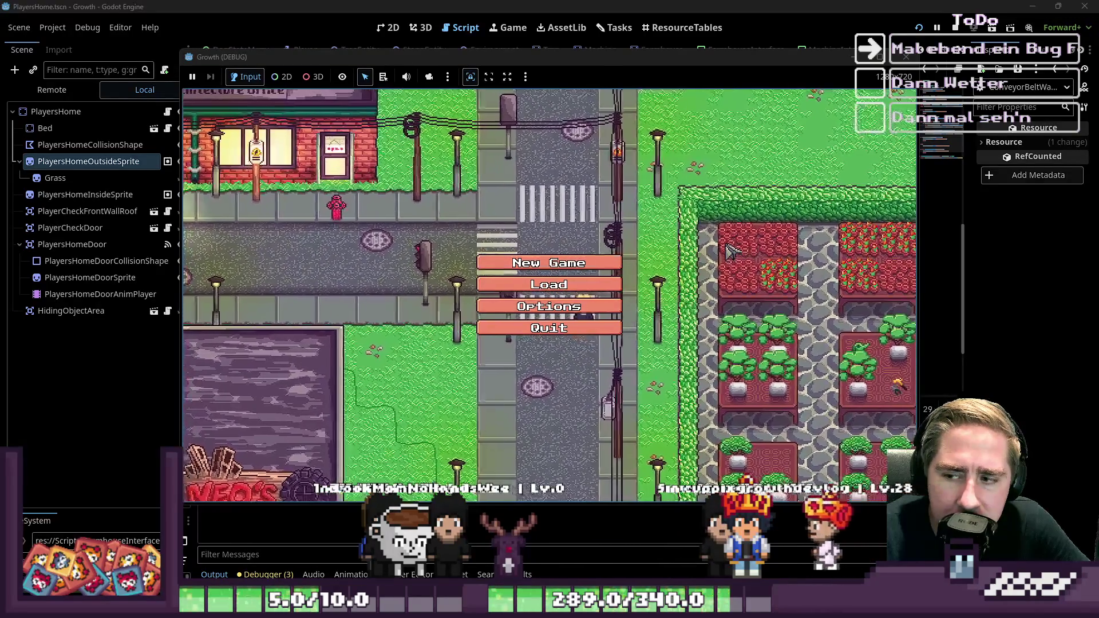
Start a new game with a character named 'sad'
left_click(564, 263)
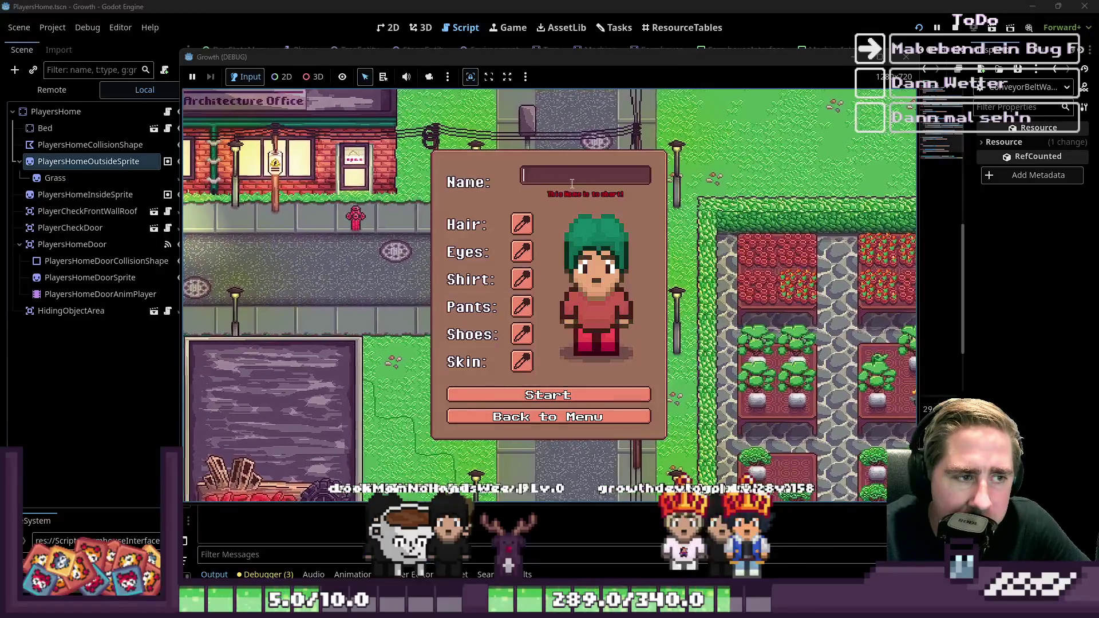
type("sad")
left_click(572, 394)
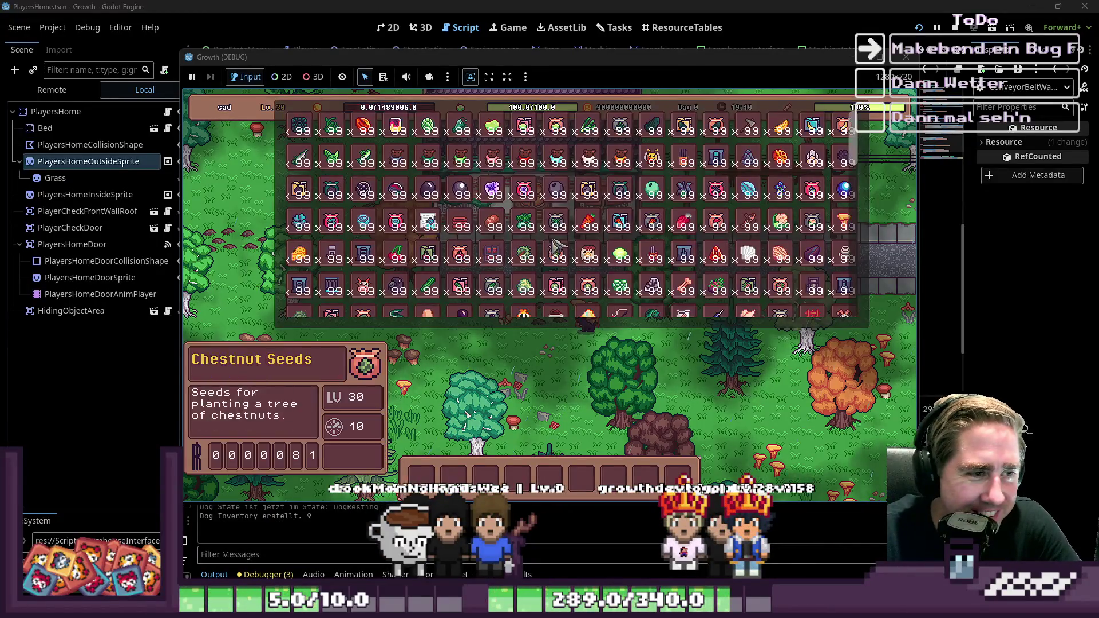
Put an item in hotbar slot 2 and conveyor belts in slot 3
left_click(588, 223)
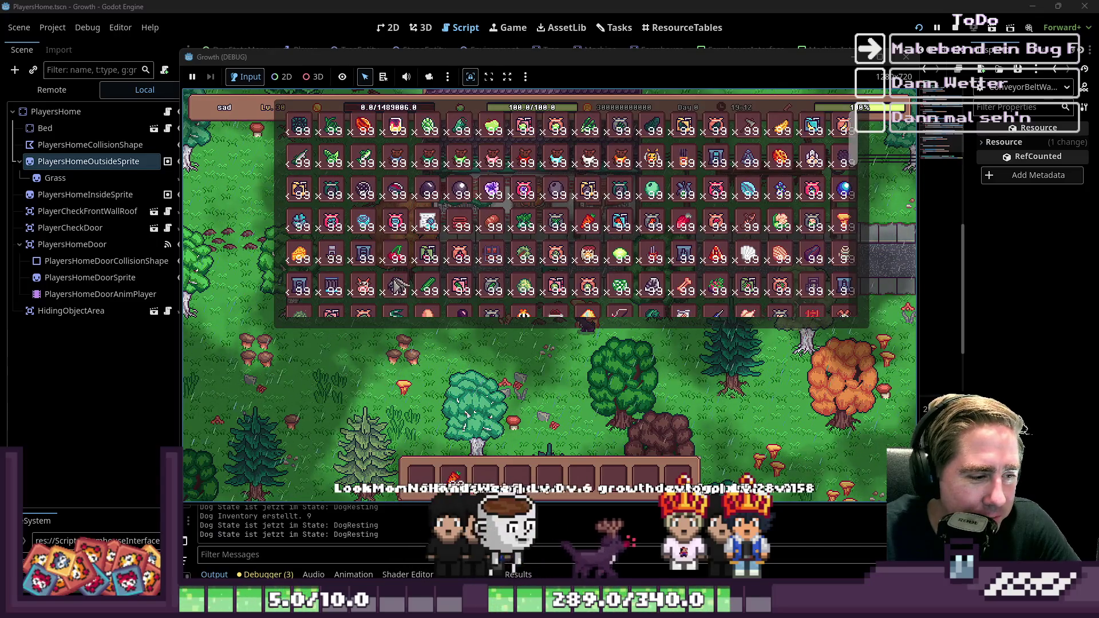
mouse_move(347, 263)
left_click(329, 293)
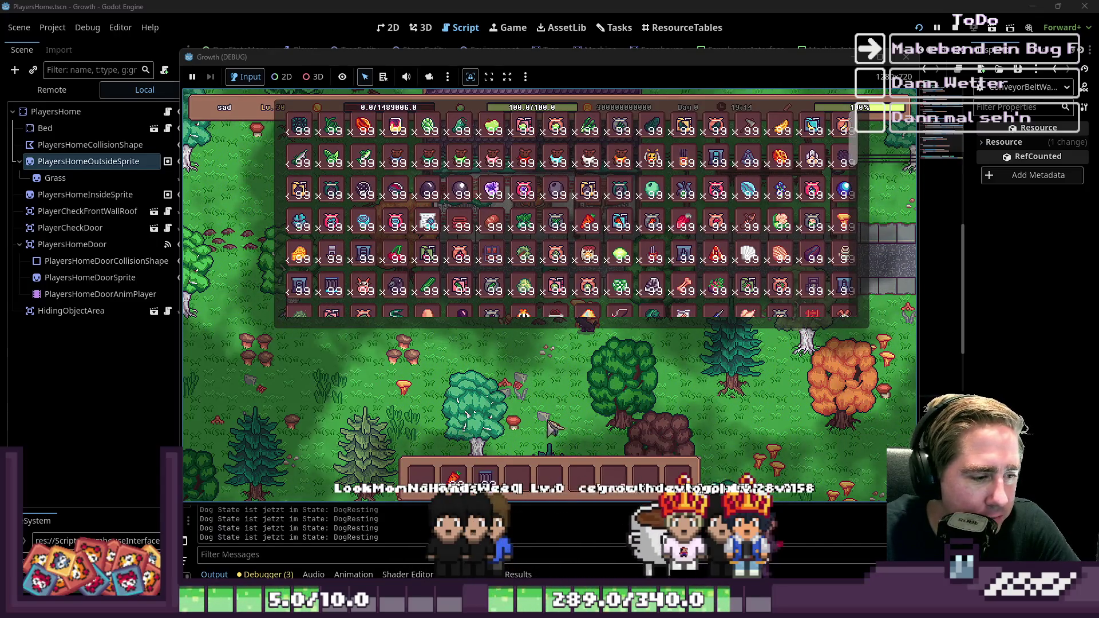
left_click(652, 276)
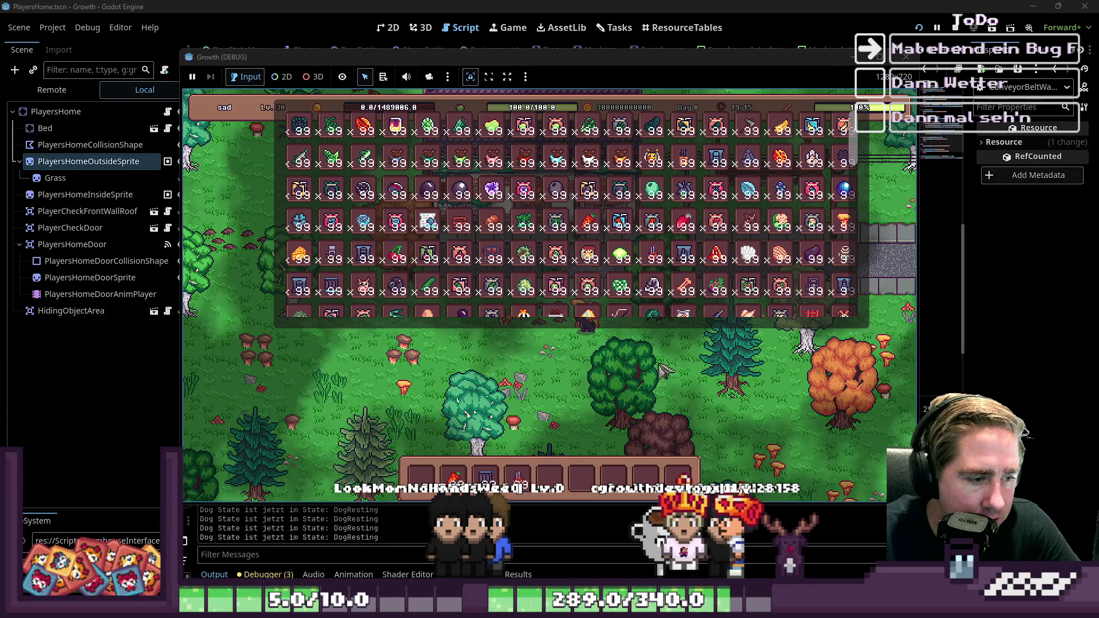
key("5")
mouse_move(698, 169)
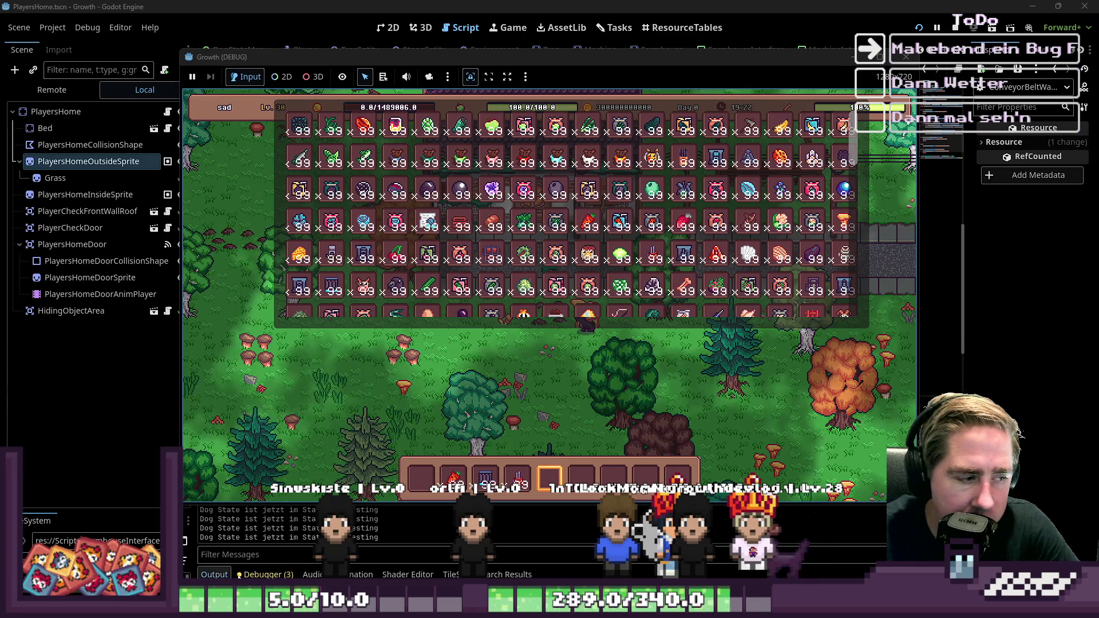
left_click(265, 574)
Enlarge the debugger panel and view the Visual Profiler and Monitors
left_click(264, 574)
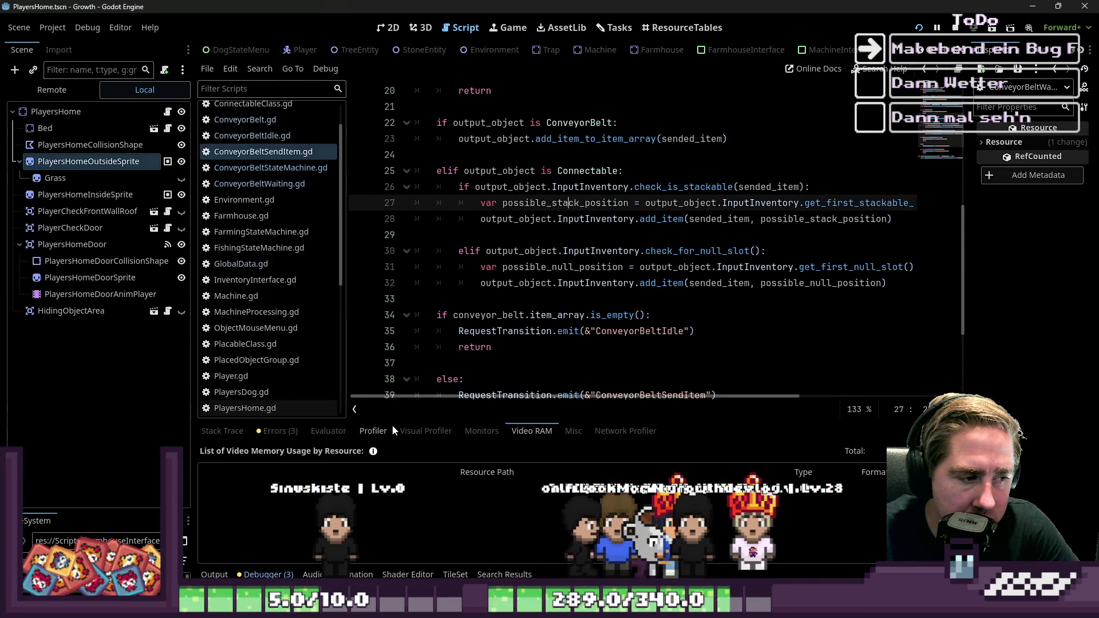
left_click_drag(399, 419, 488, 220)
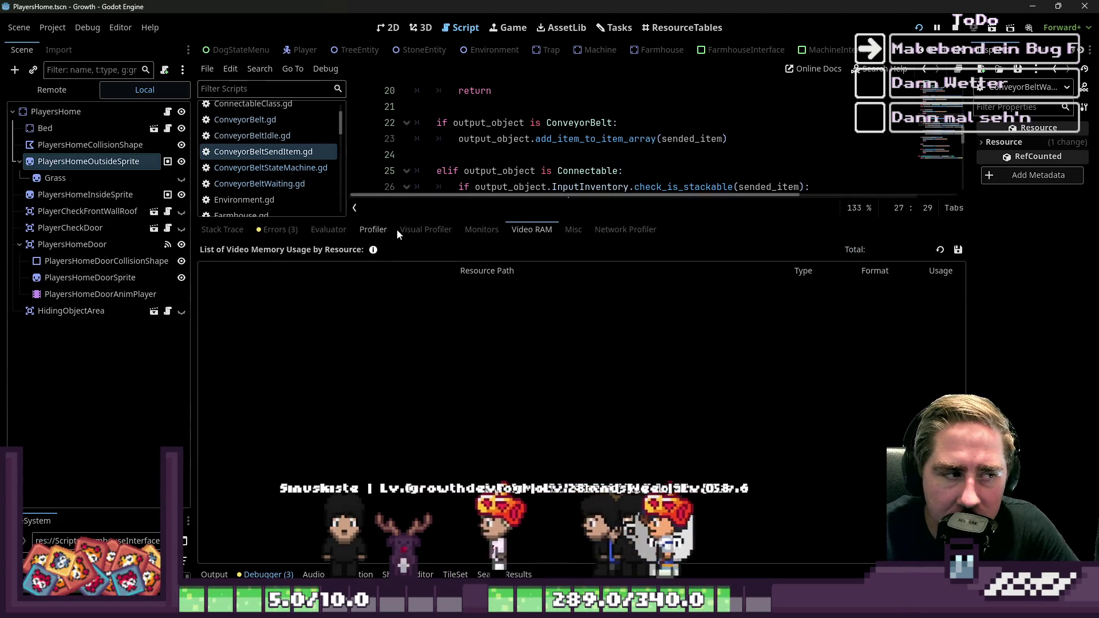
left_click(417, 232)
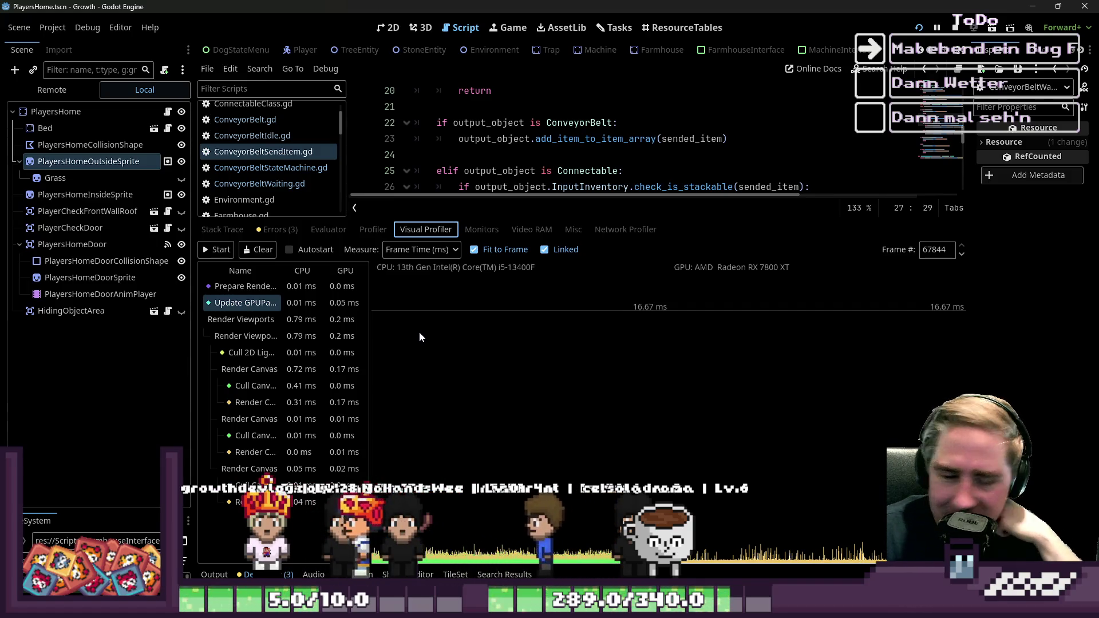
left_click(481, 230)
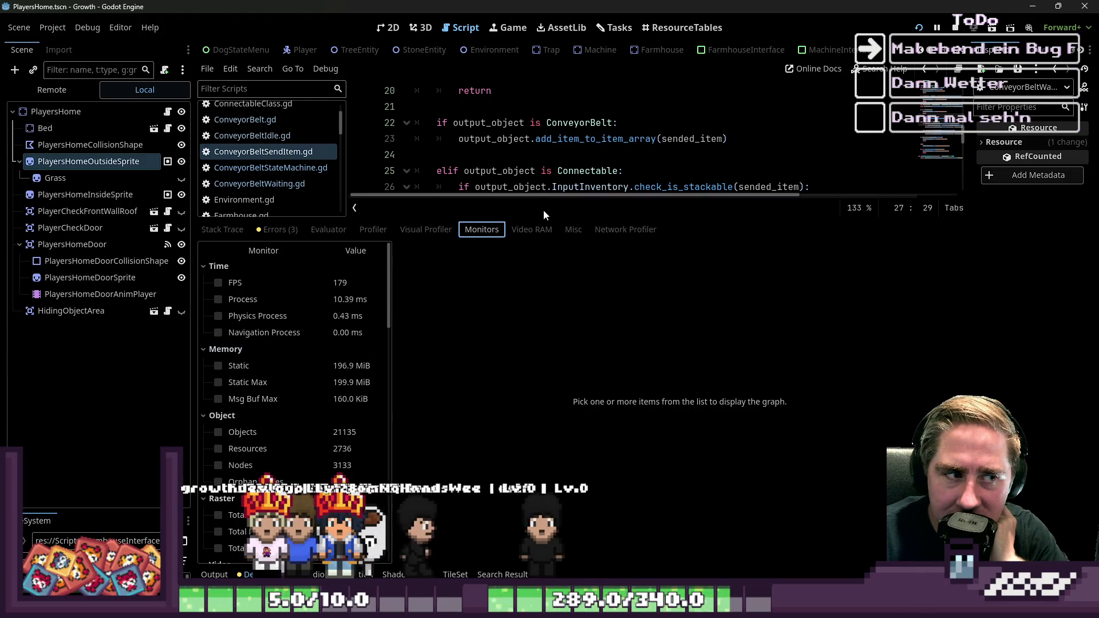
Shrink the debugger panel and rerun the game from line 30
left_click_drag(547, 222, 547, 423)
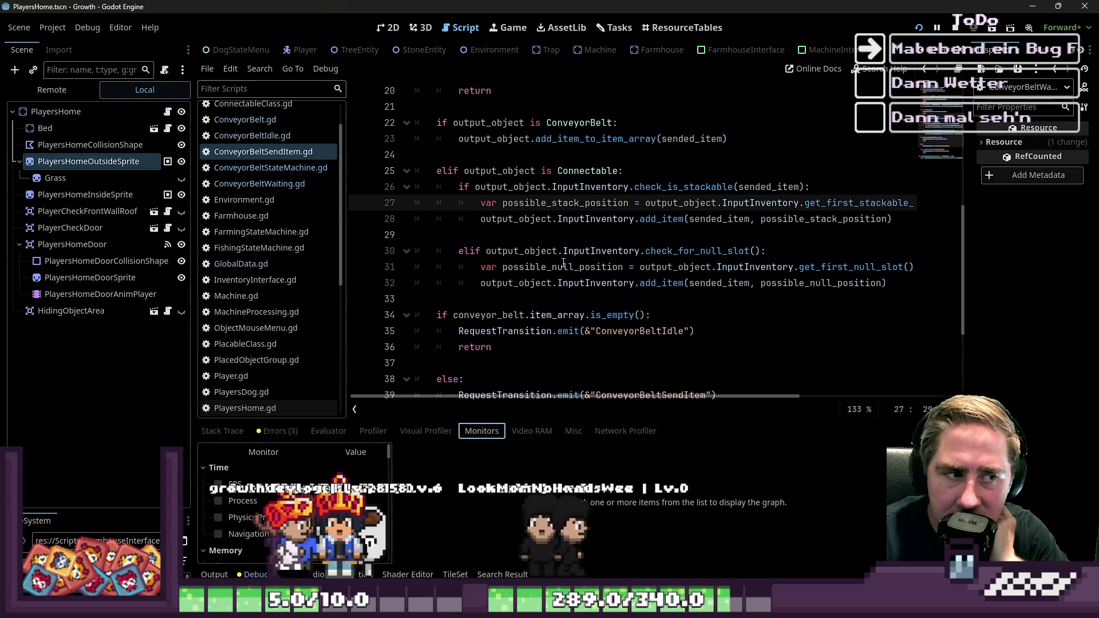
left_click(592, 251)
key("F5")
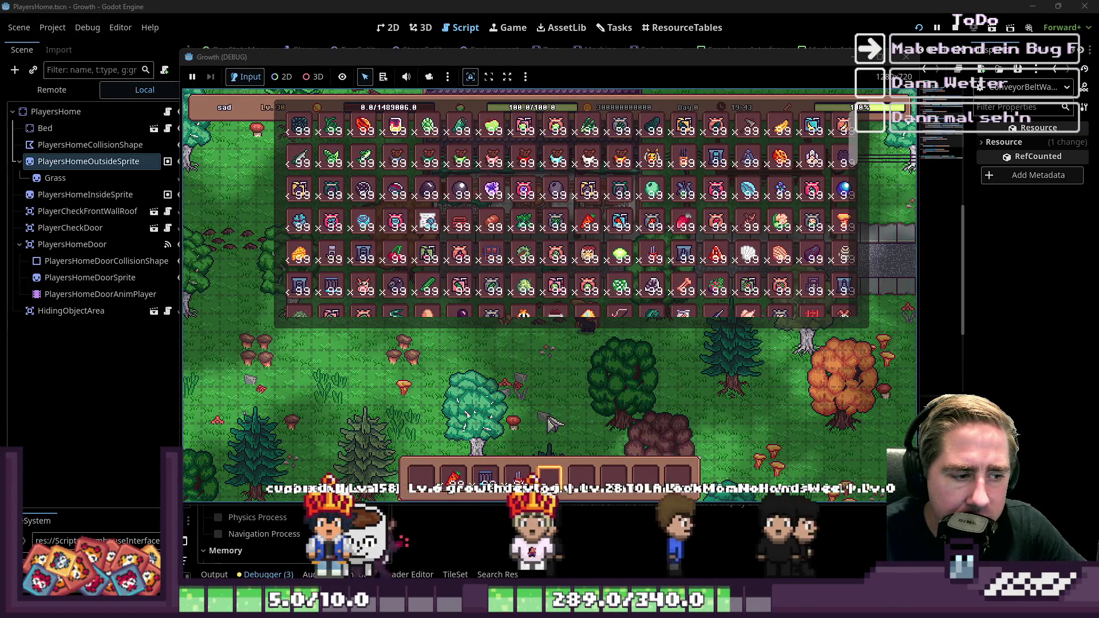
Close the inventory and lay a row of conveyor belts on the grass
key("i")
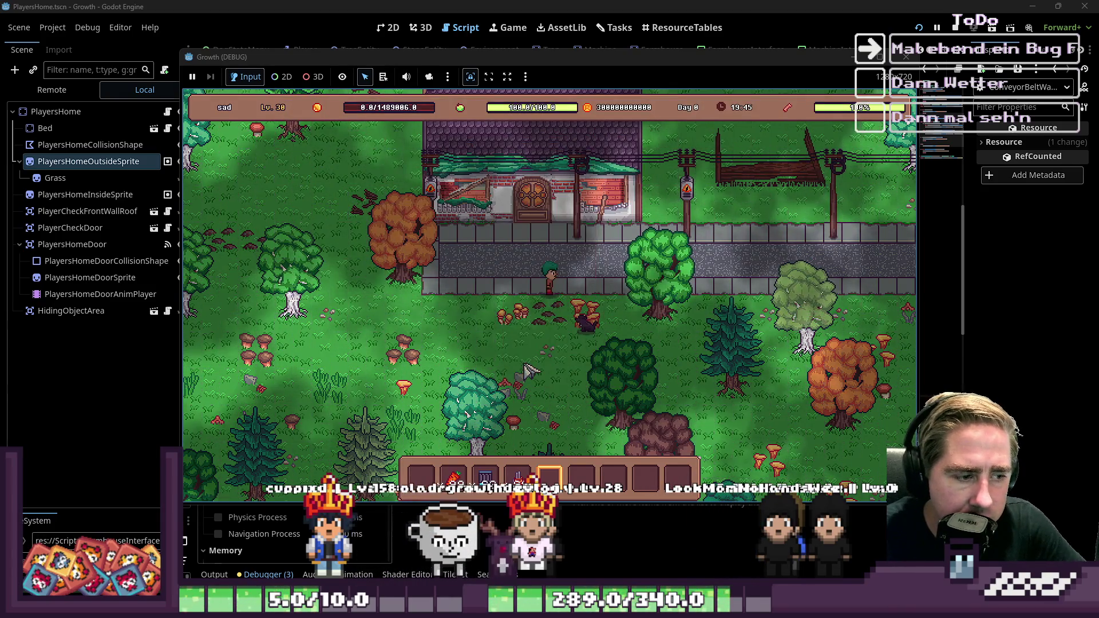
scroll(527, 371, "up", 1)
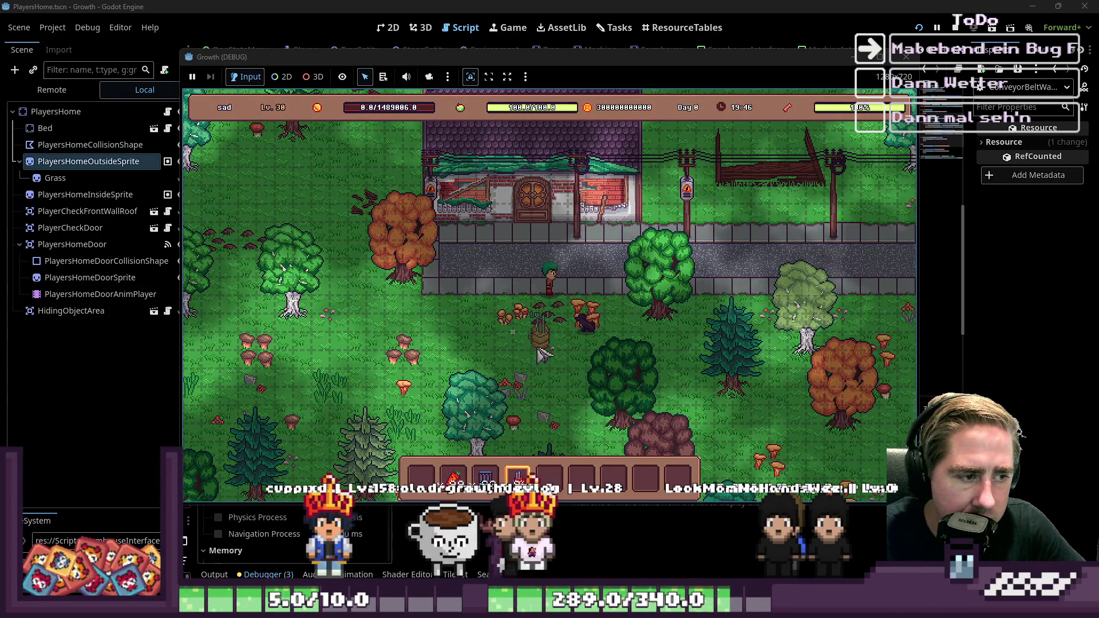
scroll(517, 364, "up", 1)
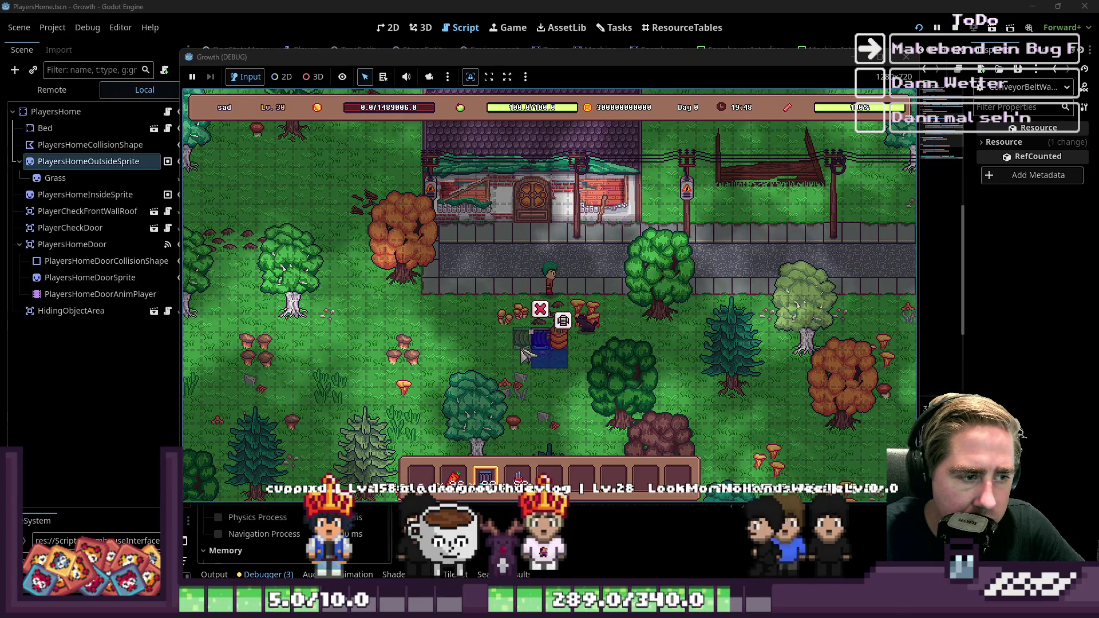
mouse_move(538, 354)
left_mouse_down()
mouse_move(470, 358)
mouse_move(438, 344)
mouse_move(438, 329)
mouse_move(469, 329)
left_mouse_up()
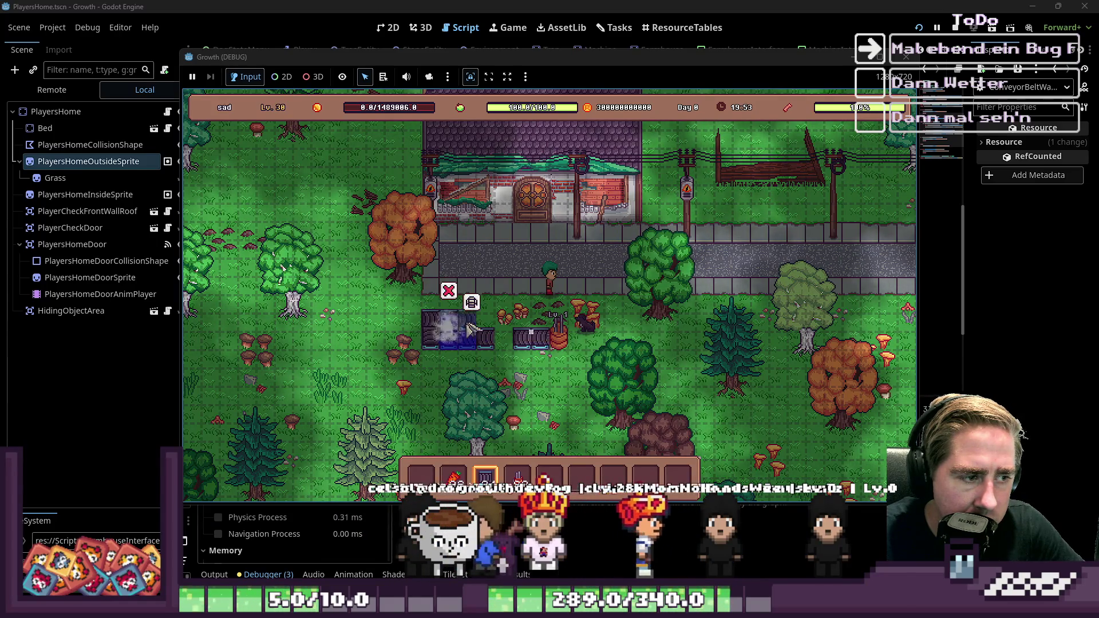
left_click(470, 328)
Open the Cidery's panel and move the red item into its input slot
key("2")
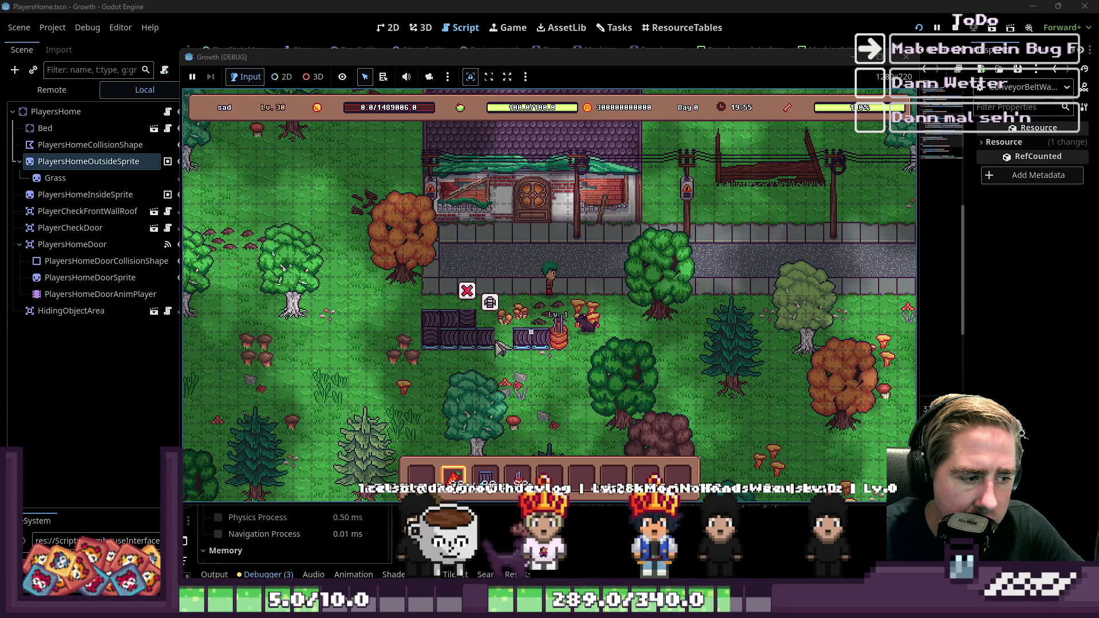
left_click(570, 343)
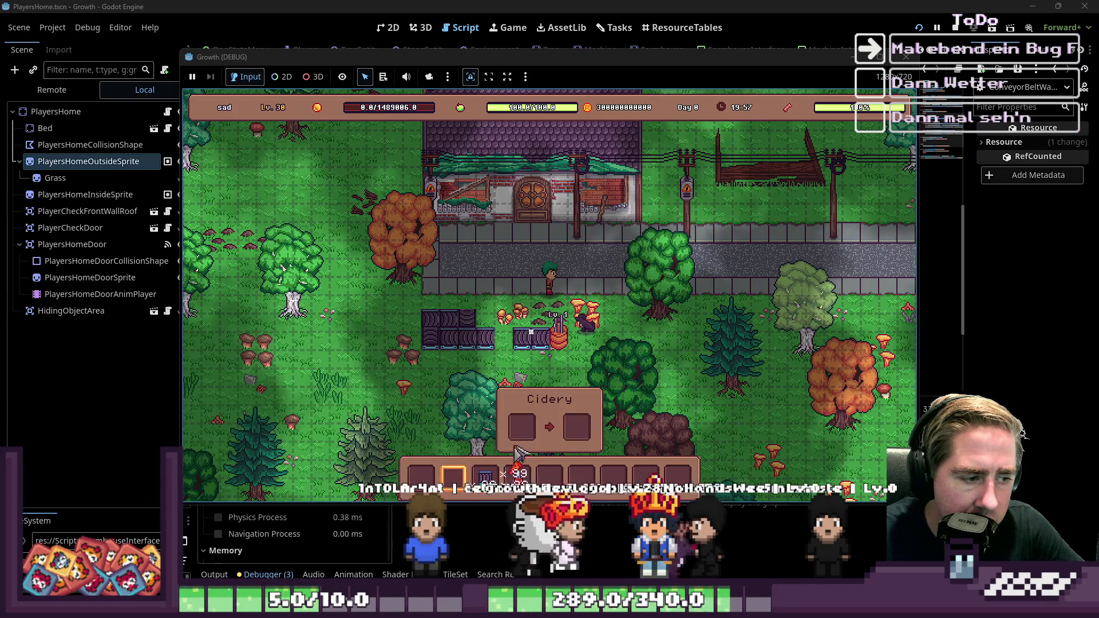
left_click_drag(452, 475, 522, 430)
key("3")
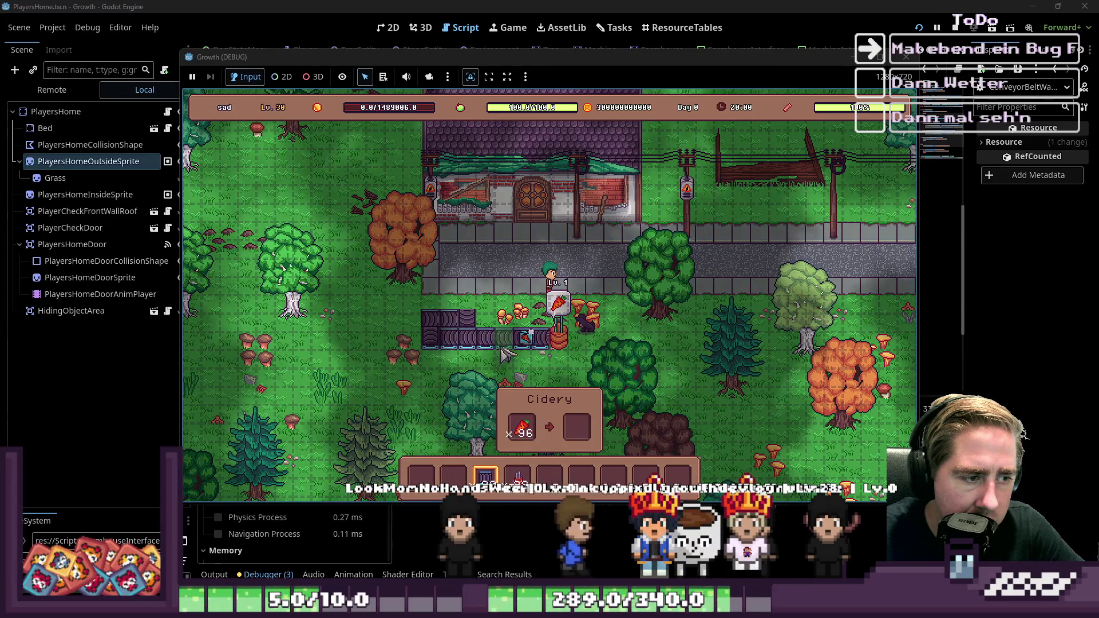
key("2")
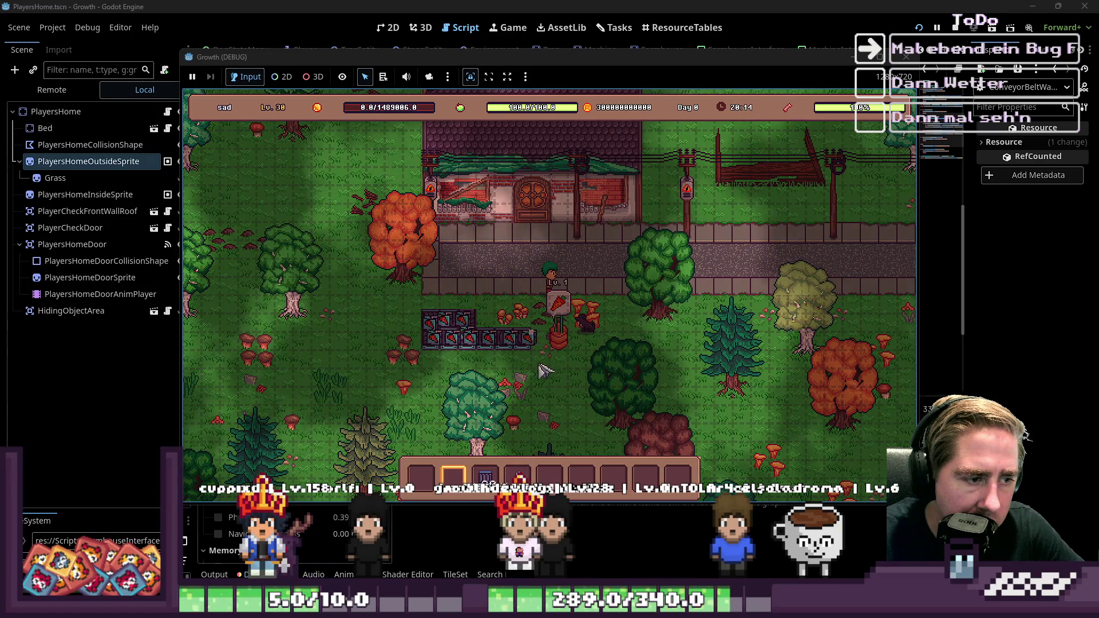
Toggle conveyor placement, check the Cidery's input stock, then close the game
key("3")
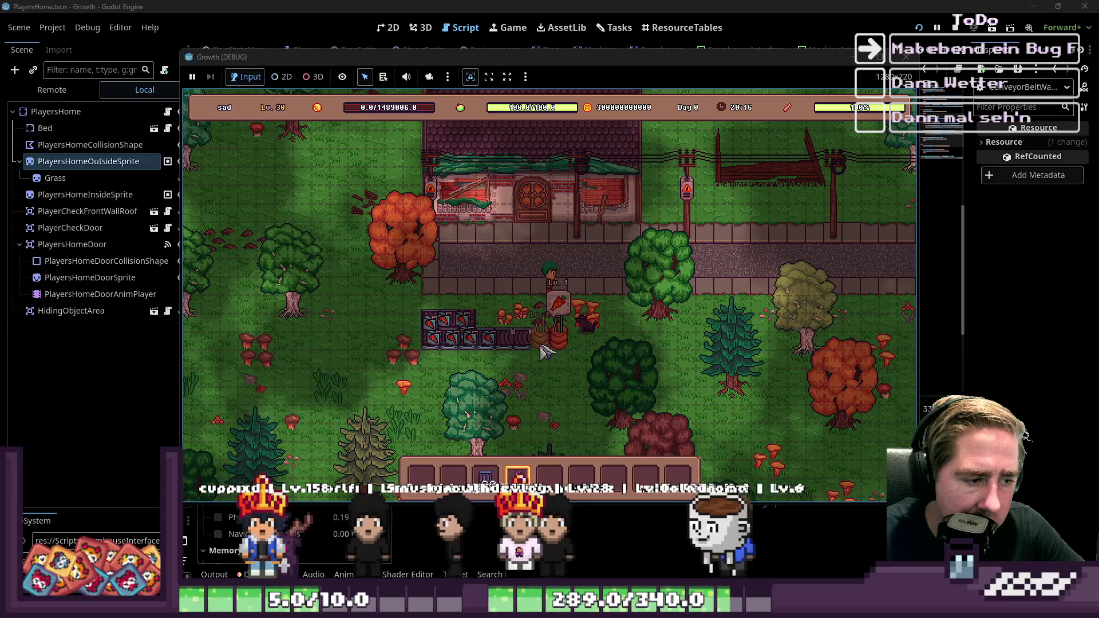
key("2")
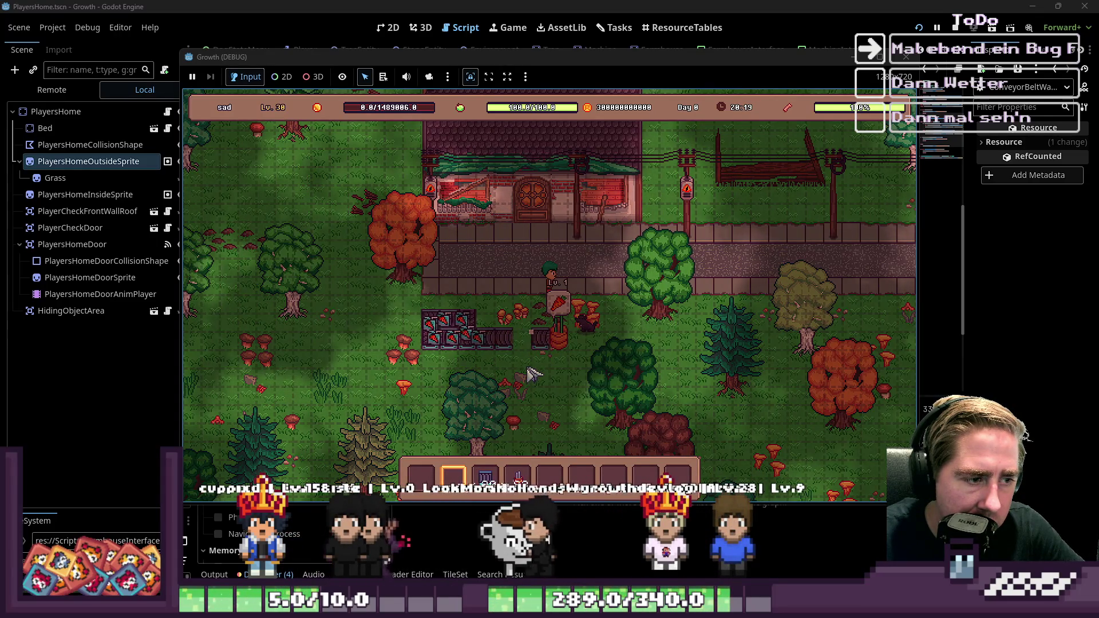
key("3")
key("2")
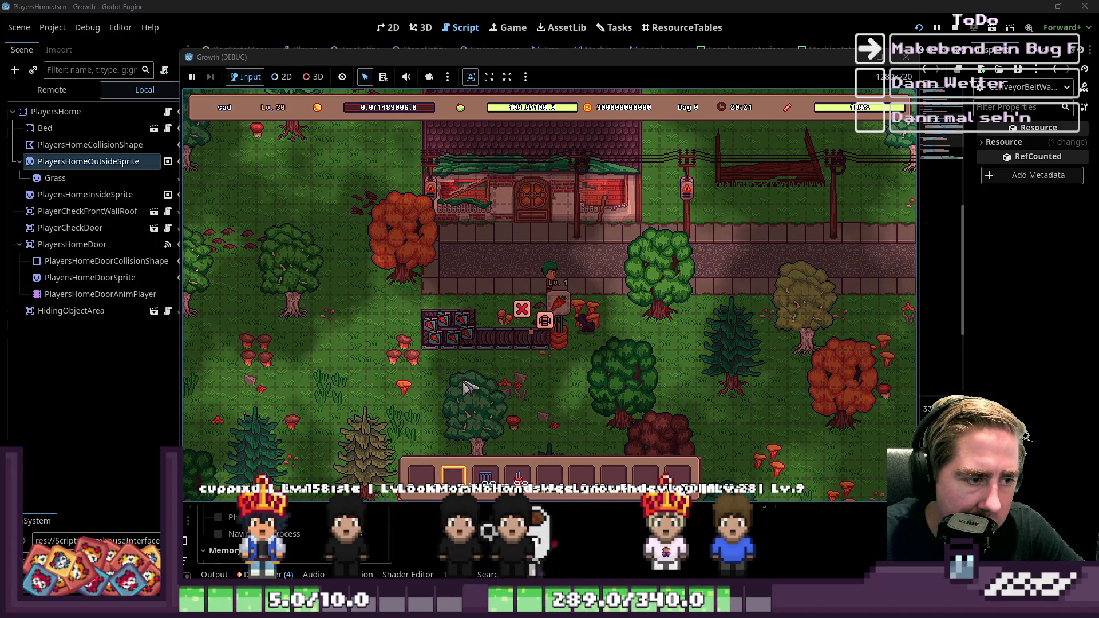
left_click(587, 349)
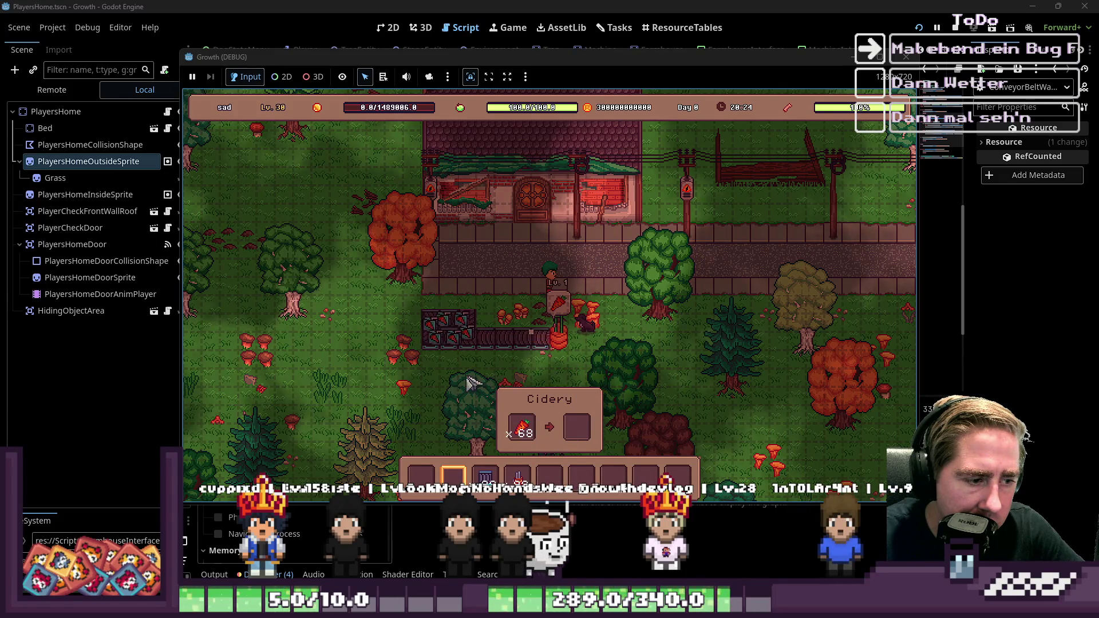
key("Escape")
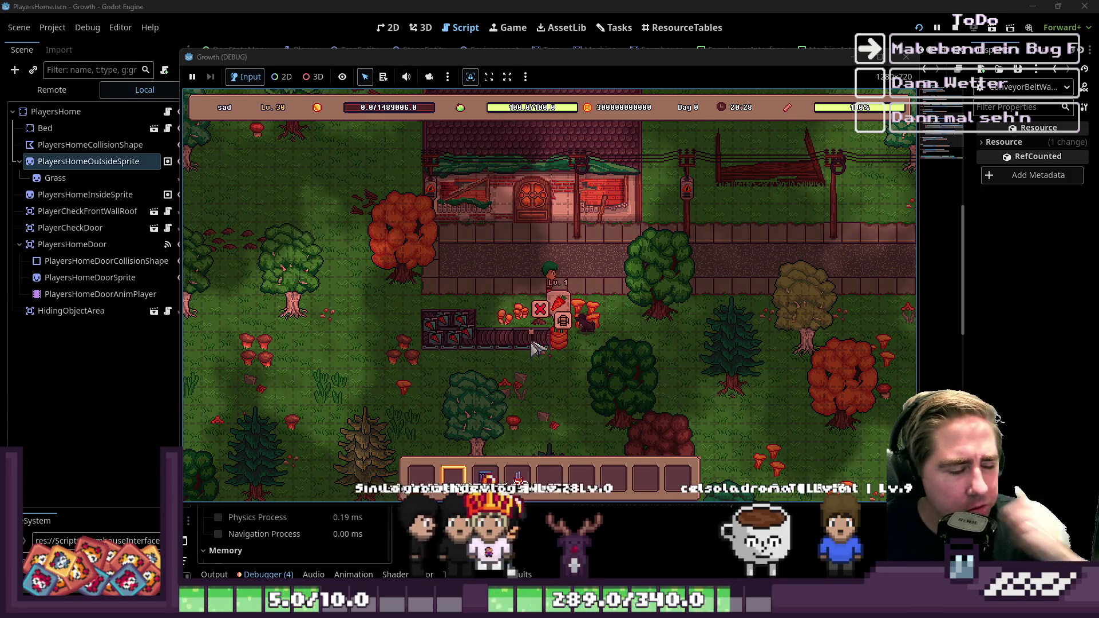
left_click(906, 56)
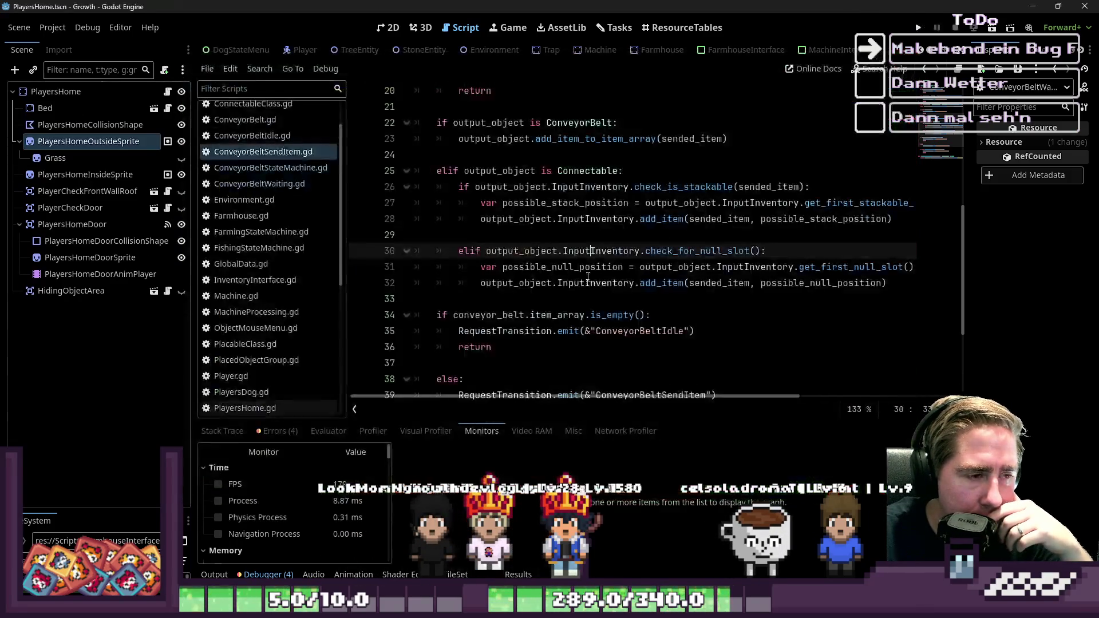
Scroll ConveyorBeltSendItem.gd up to line 1 to show the enter() function
scroll(555, 300, "up", 3)
scroll(555, 299, "up", 3)
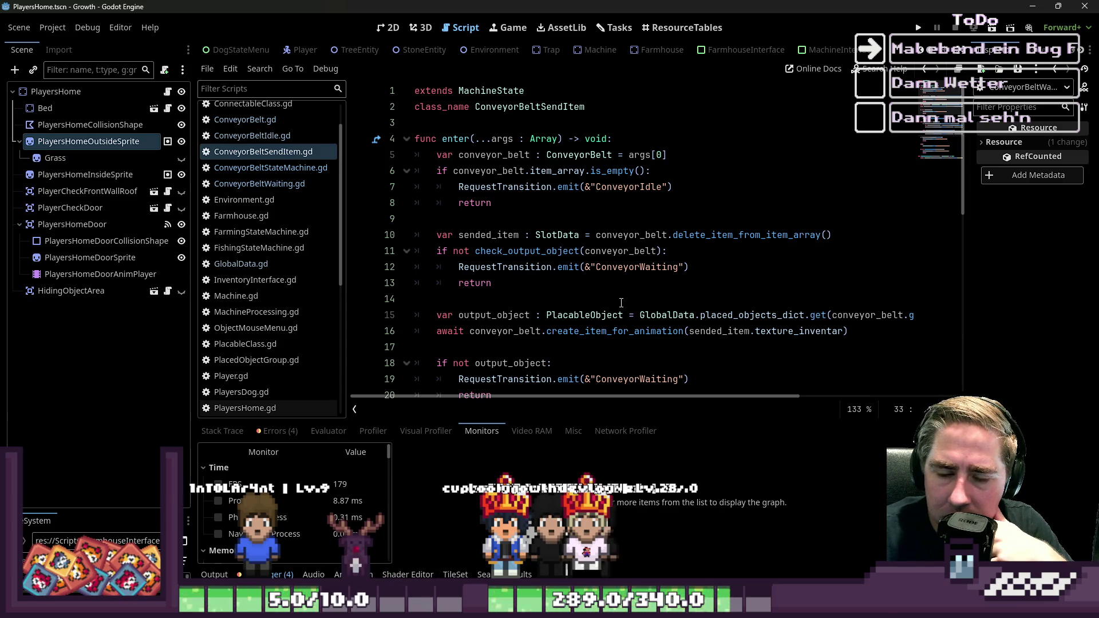
left_click(616, 294)
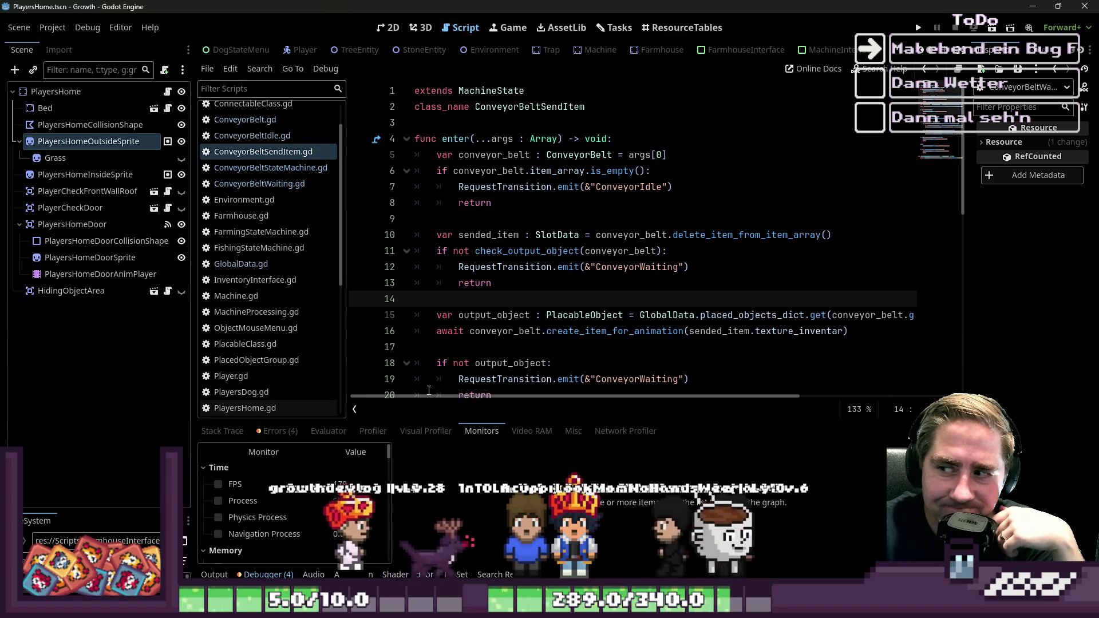
left_click(537, 269)
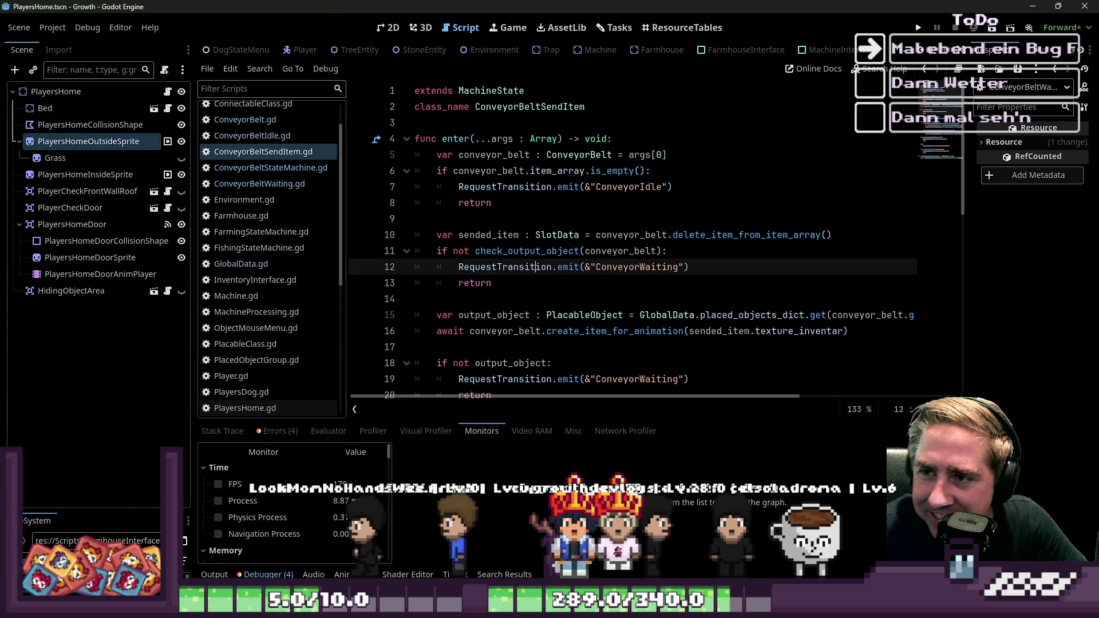
left_click(501, 240)
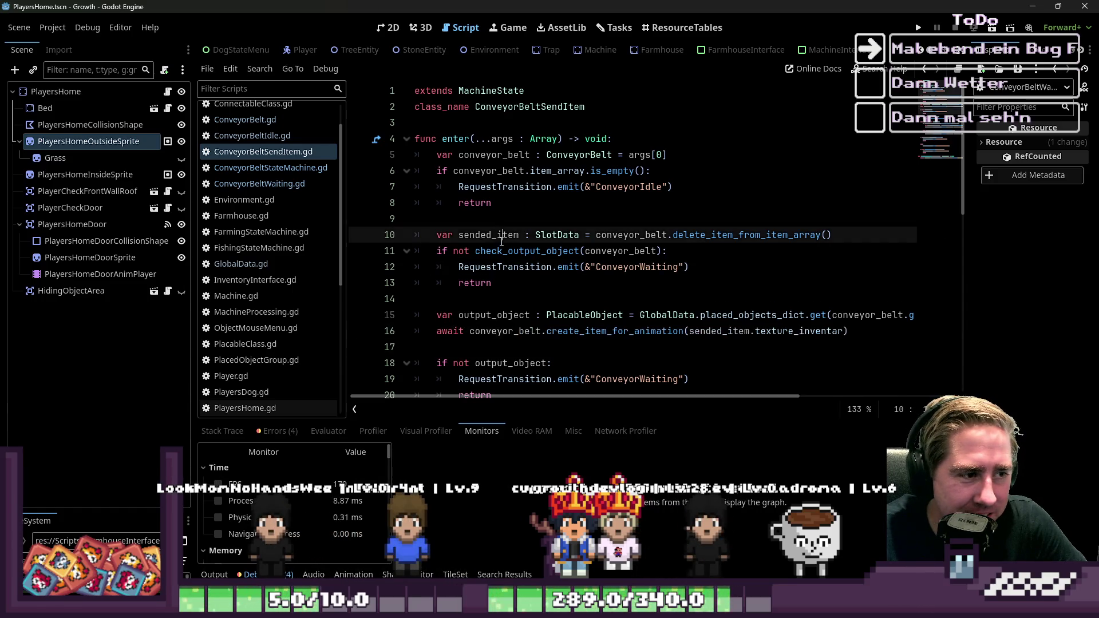
scroll(556, 295, "down", 2)
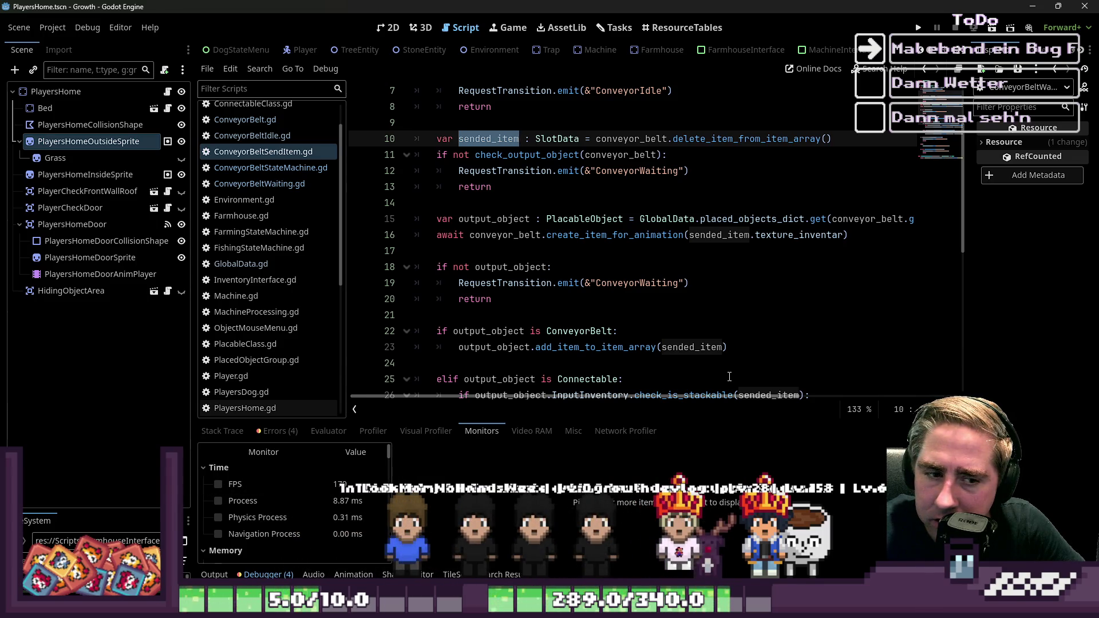
left_click(679, 317)
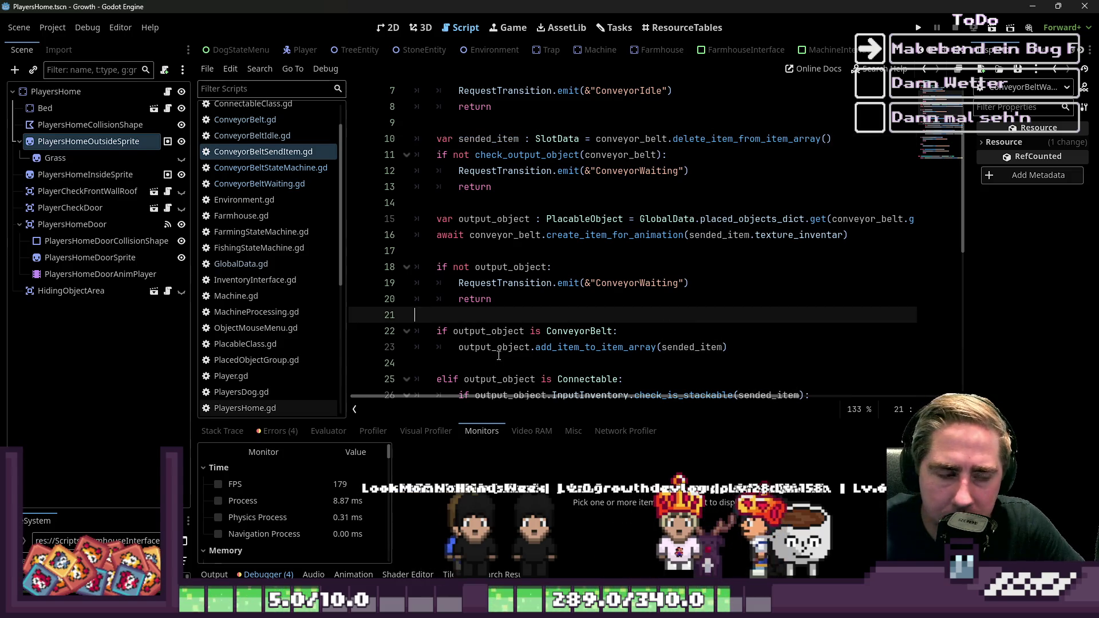
left_click(472, 361)
mouse_move(485, 333)
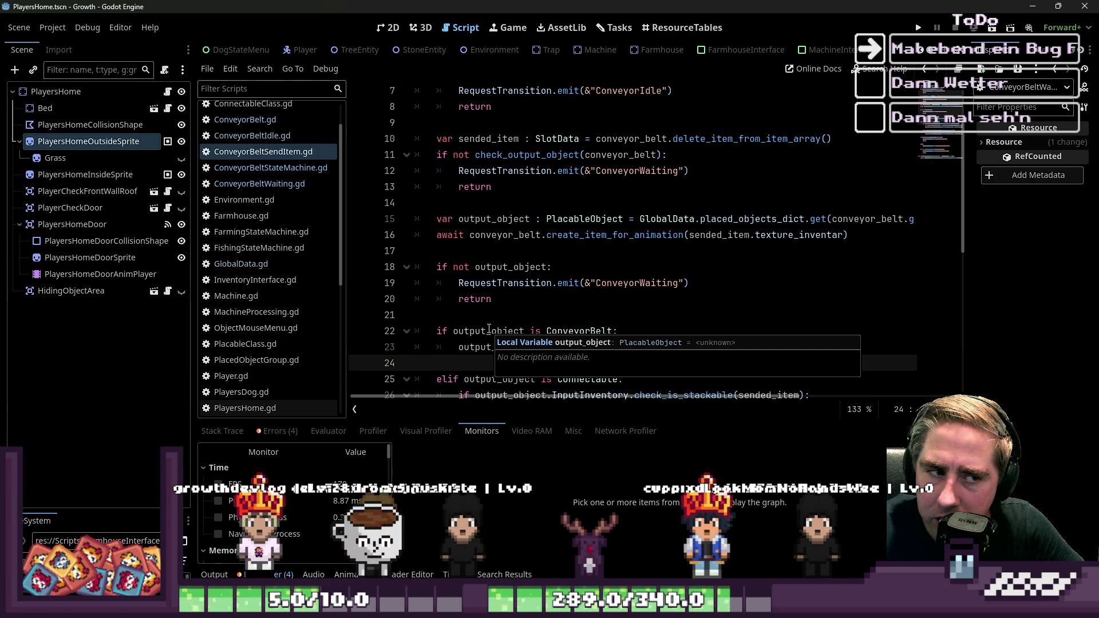
left_click(530, 309)
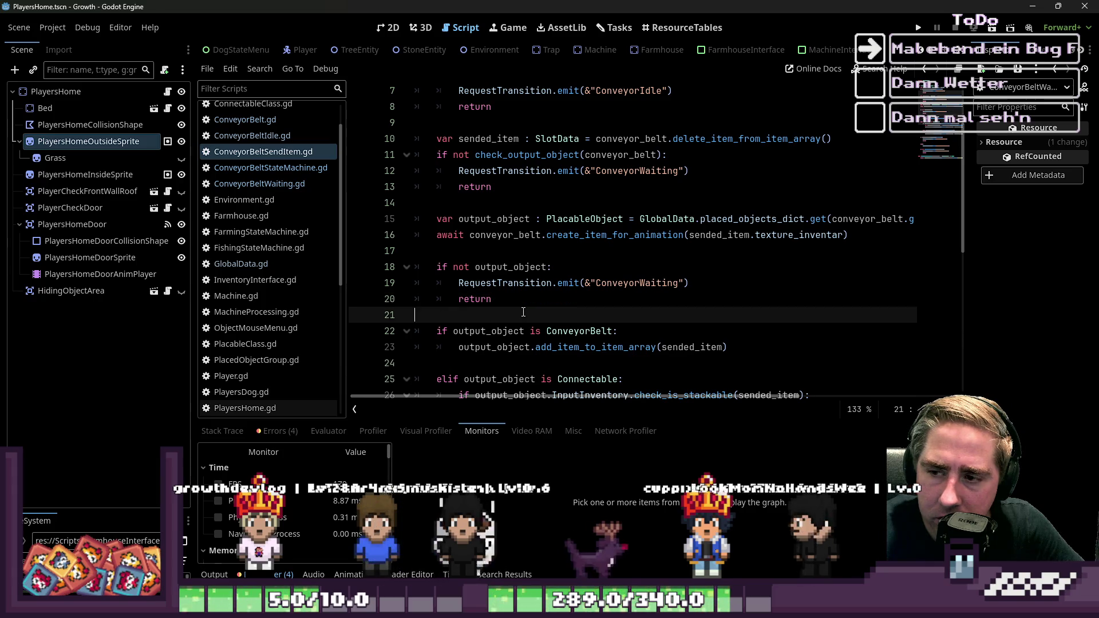
scroll(581, 262, "down", 2)
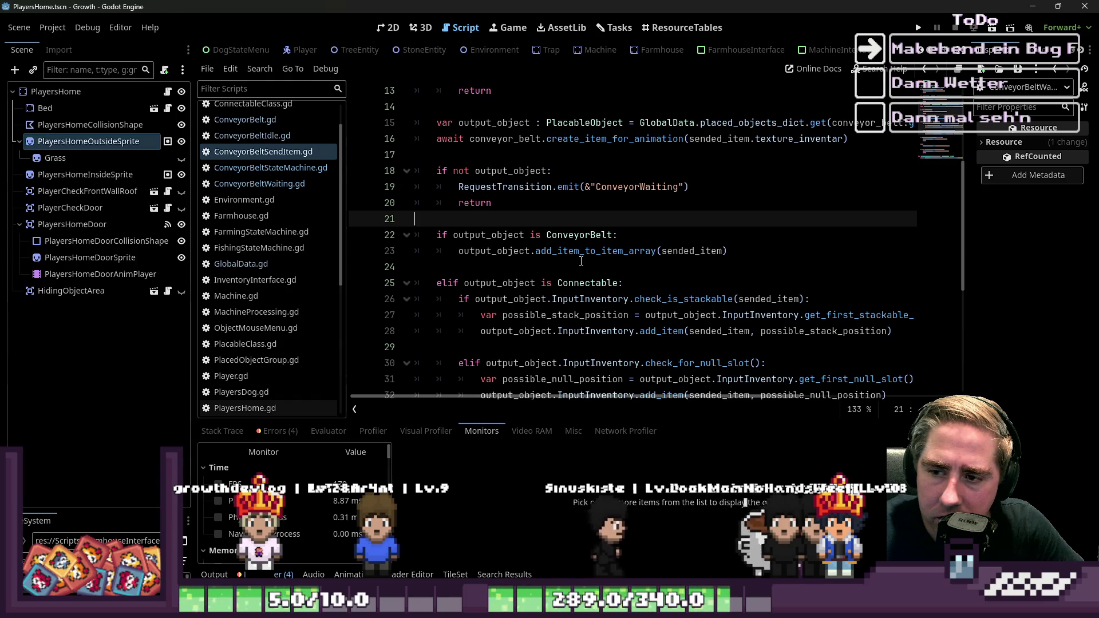
scroll(629, 238, "down", 3)
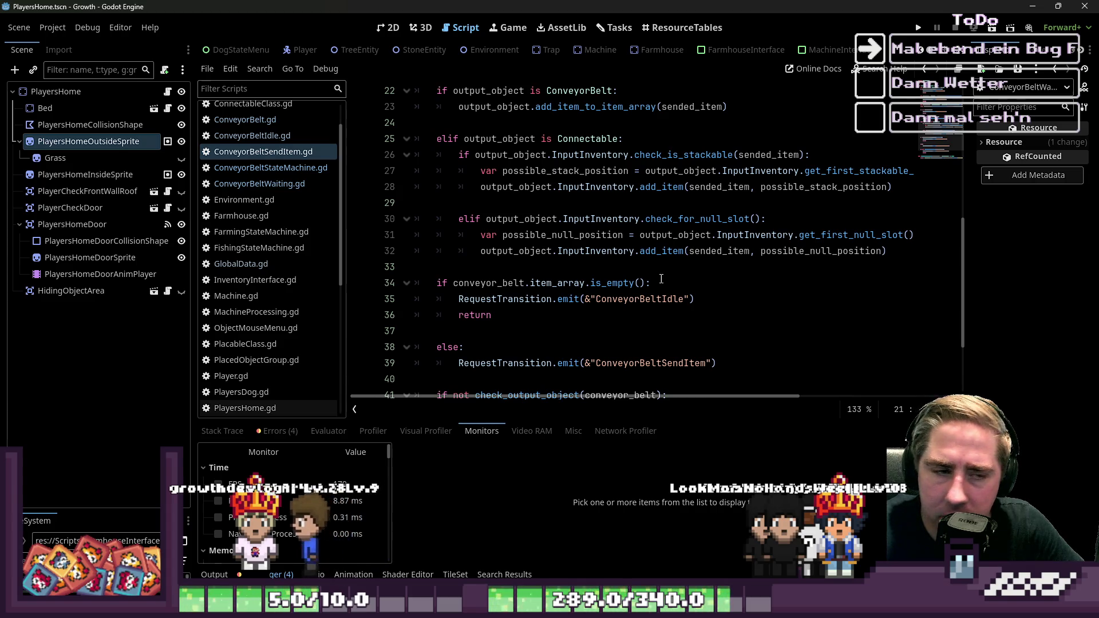
left_click(682, 260)
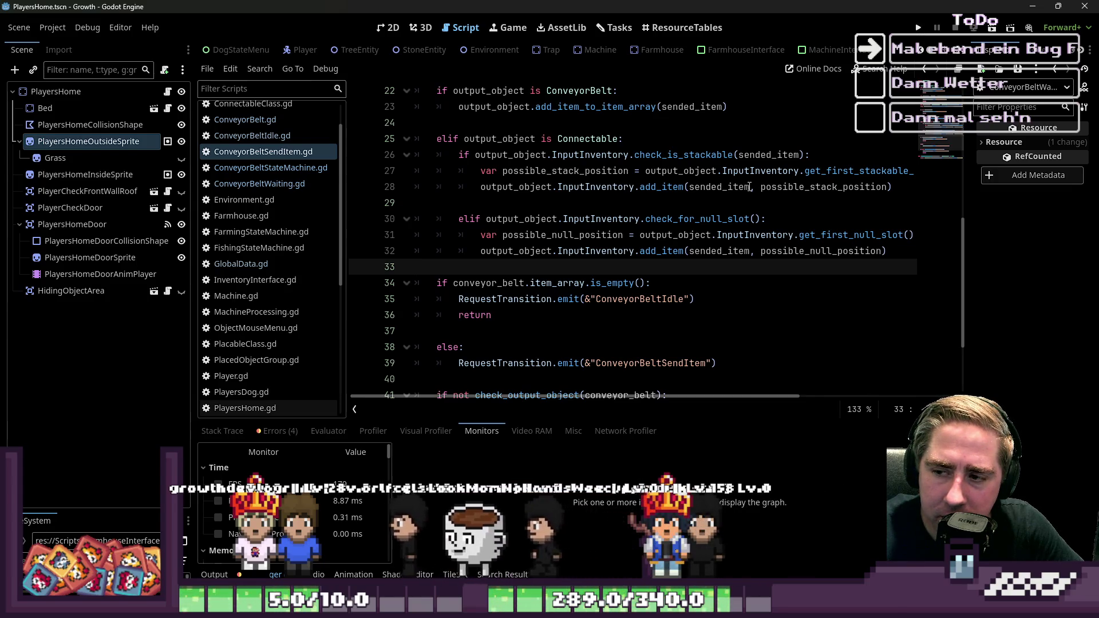
left_click(622, 202)
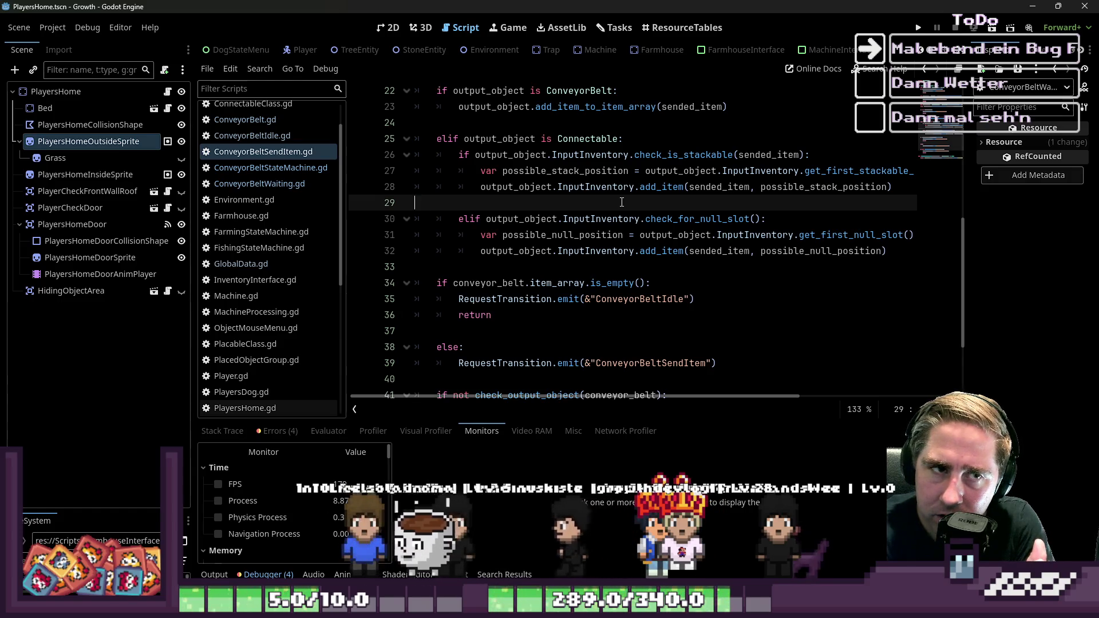
Launch the game and start a new game with a character named 'ew'
key("F5")
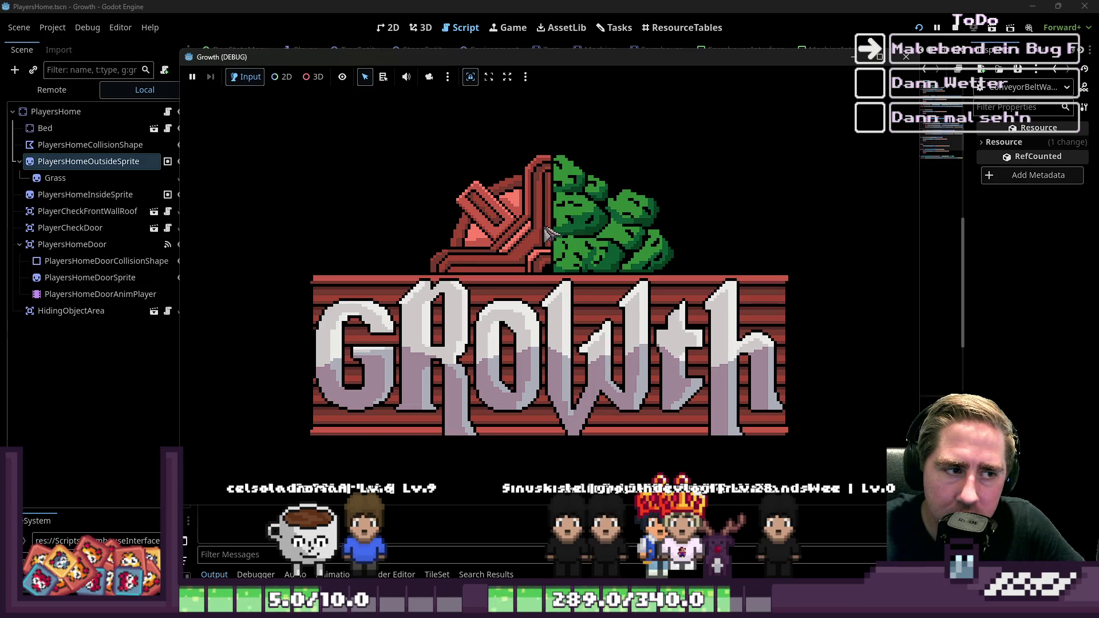
left_click(553, 256)
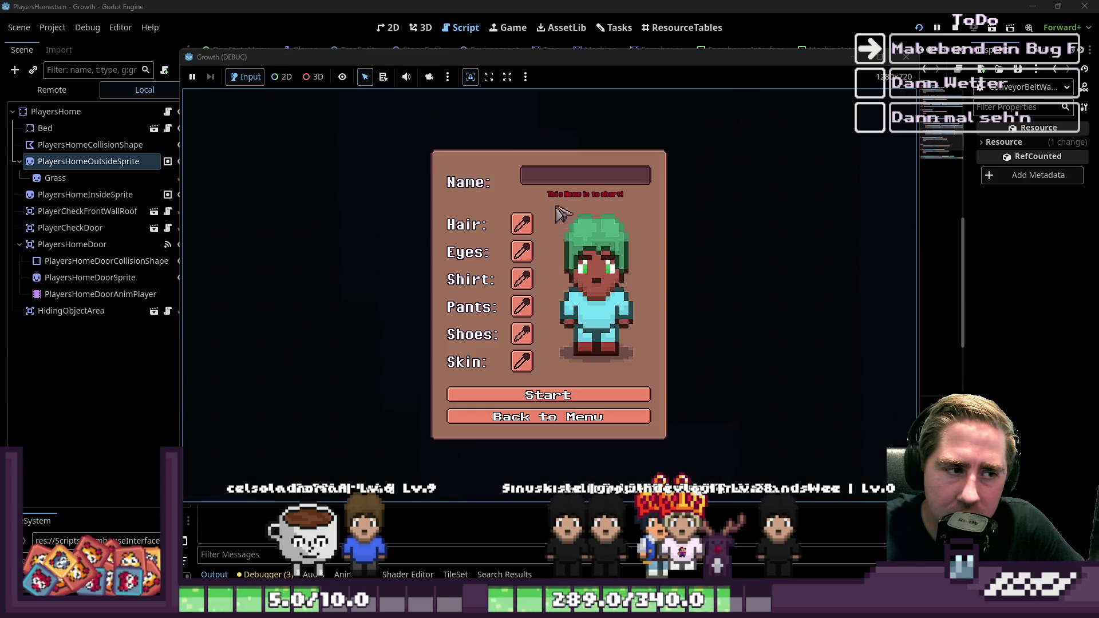
type("ew")
key("Return")
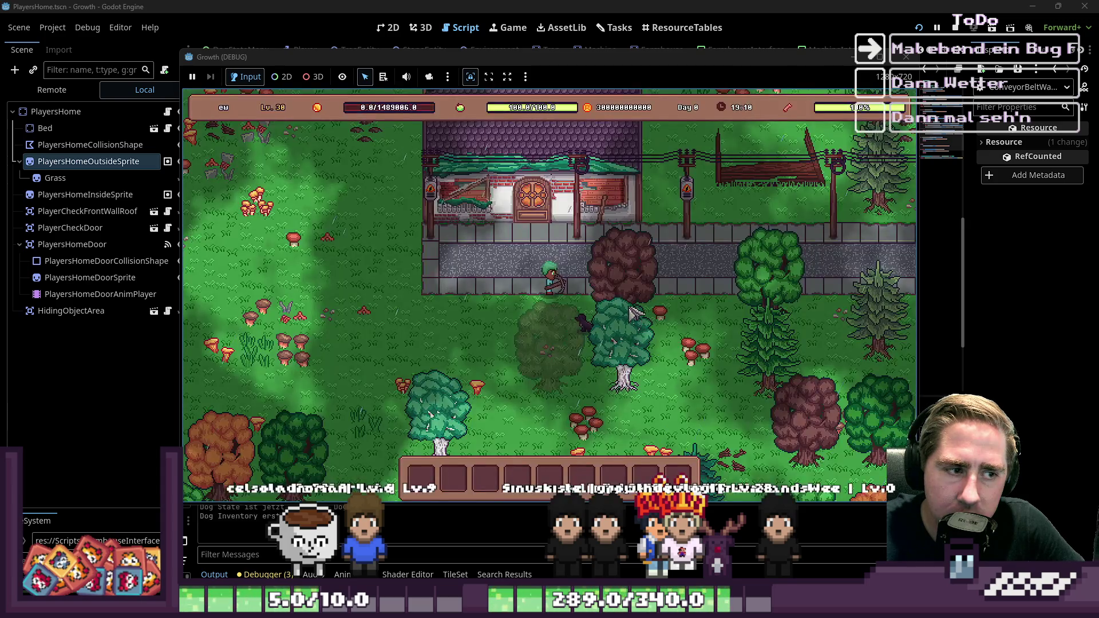
Move conveyor belts into the hotbar and place one left of the Cidery
key("i")
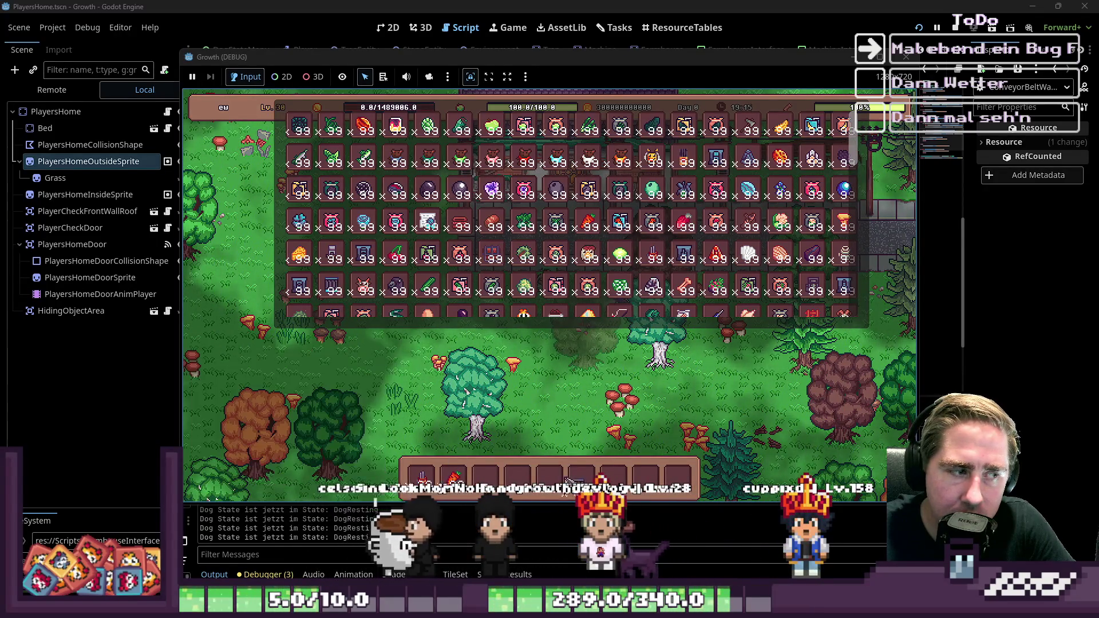
left_click_drag(331, 286, 517, 474)
key("i")
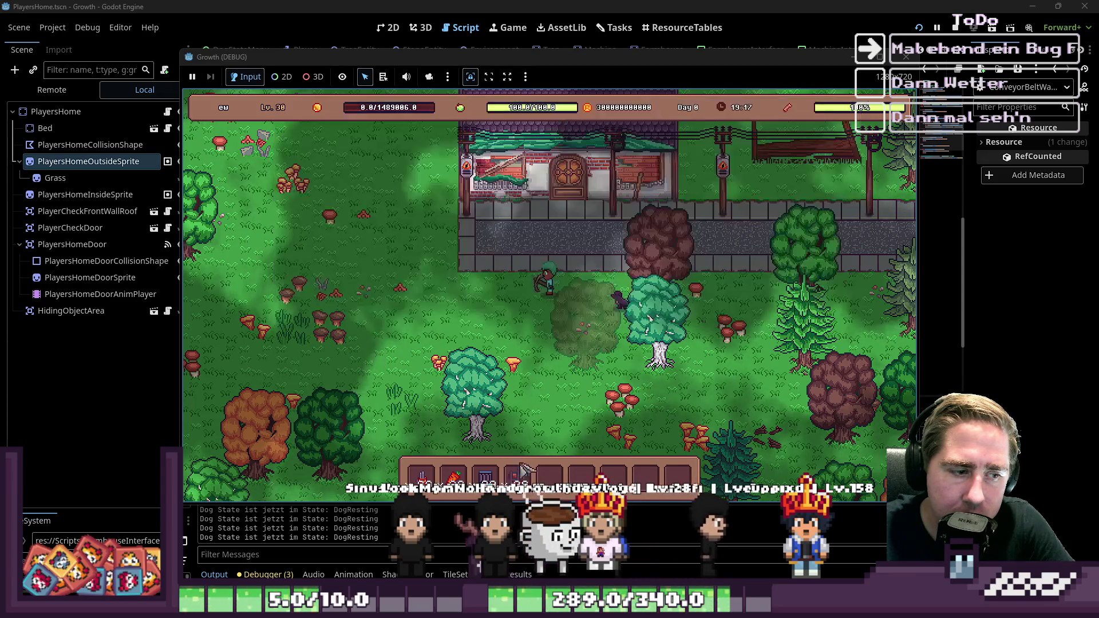
key("3")
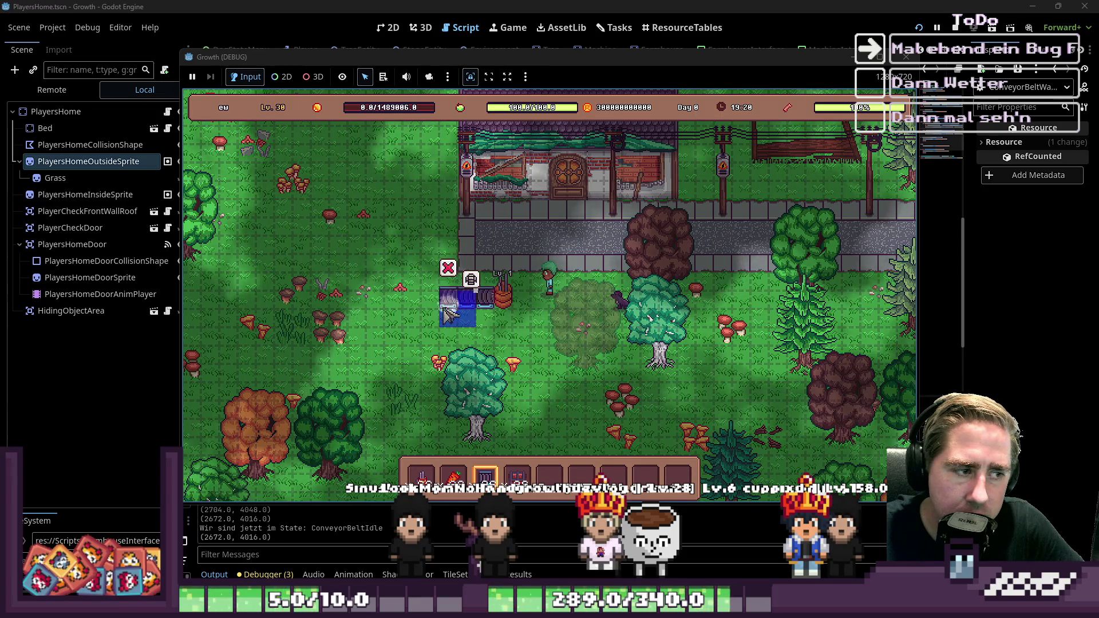
left_click(429, 306)
key("8")
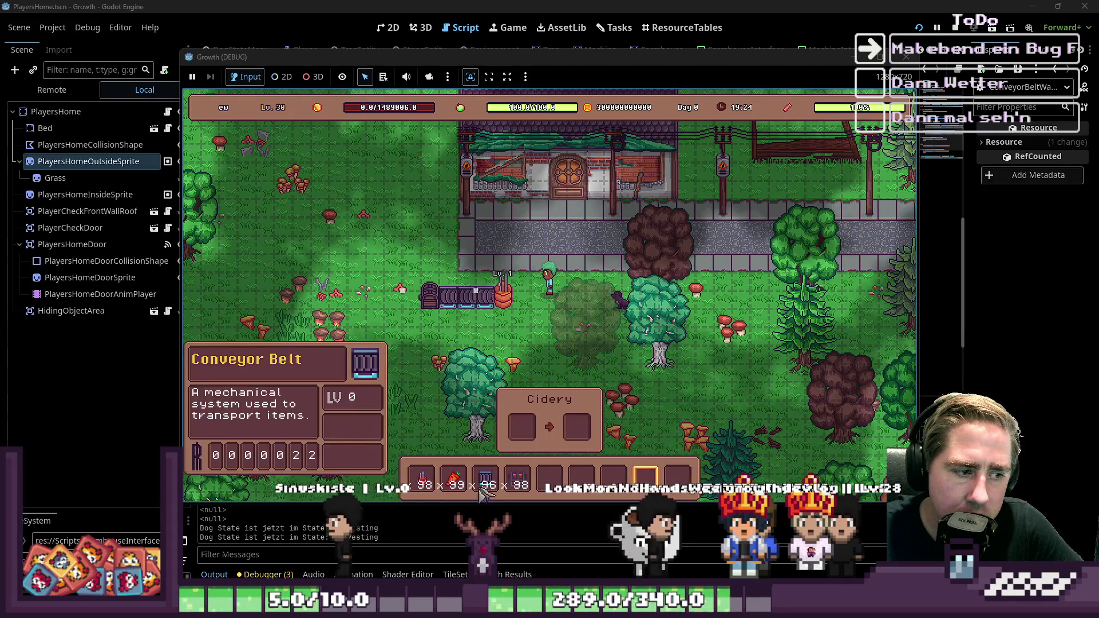
Inspect the Remote scene tree with world and ItemGrp expanded, then return to the game
left_click(140, 76)
left_click(52, 90)
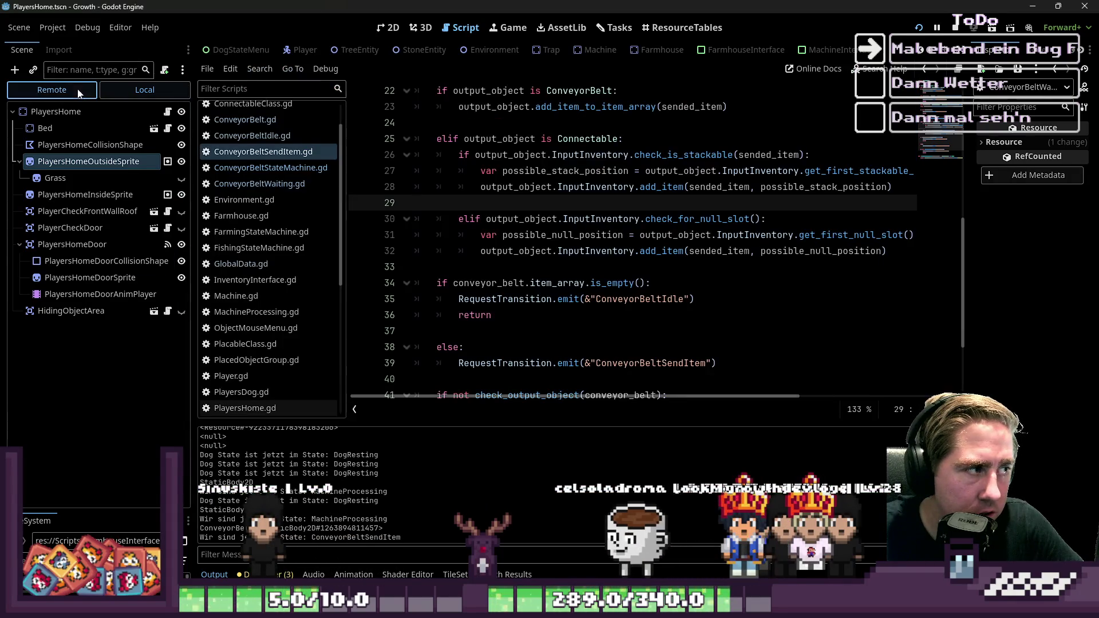
left_click(19, 195)
scroll(23, 229, "down", 3)
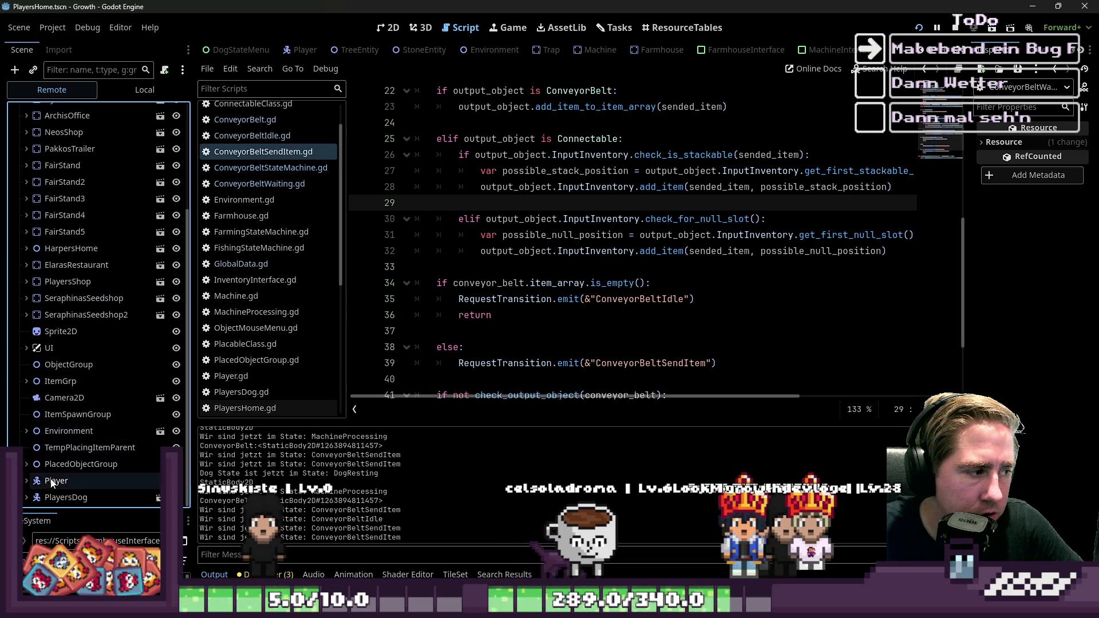
left_click(26, 382)
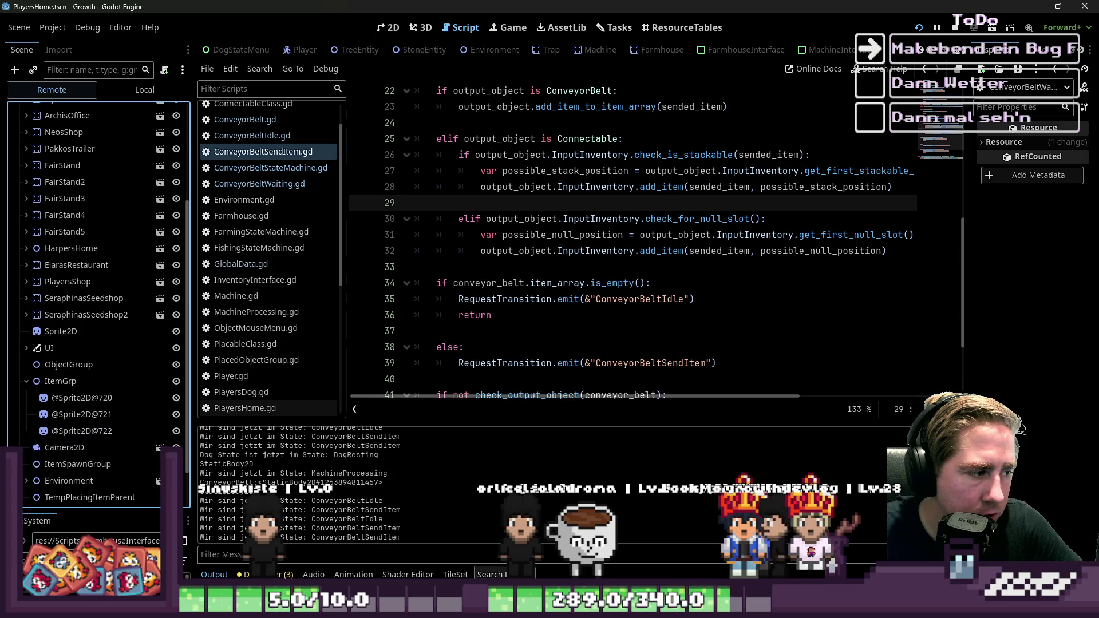
key("alt+Tab")
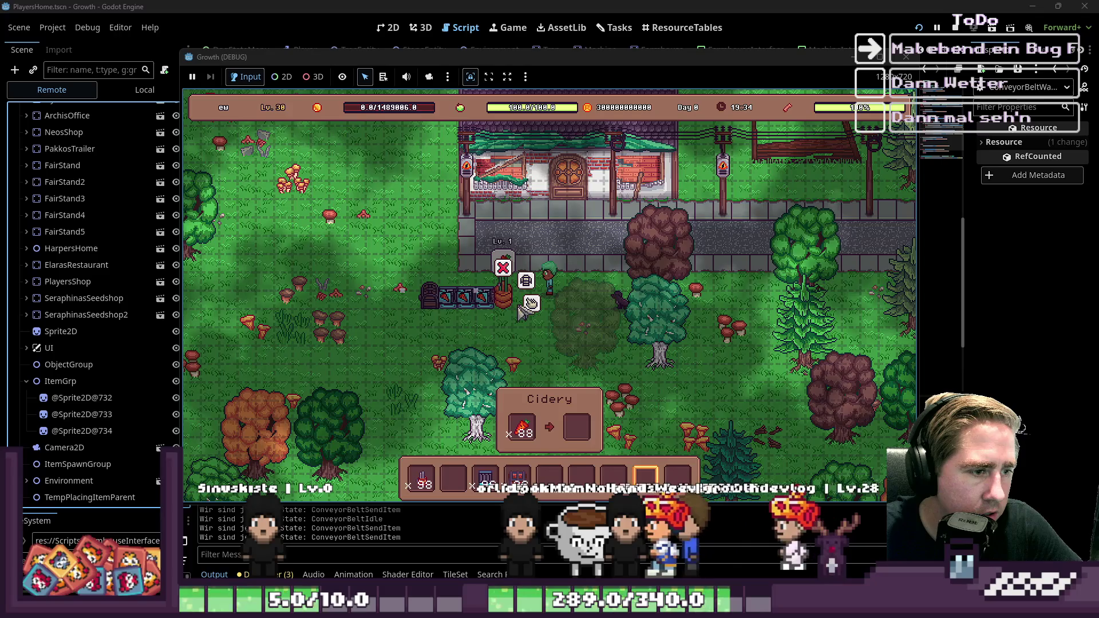
Take the carrot out of the Cidery, put one back, then remove the 75 carrots
left_click(522, 433)
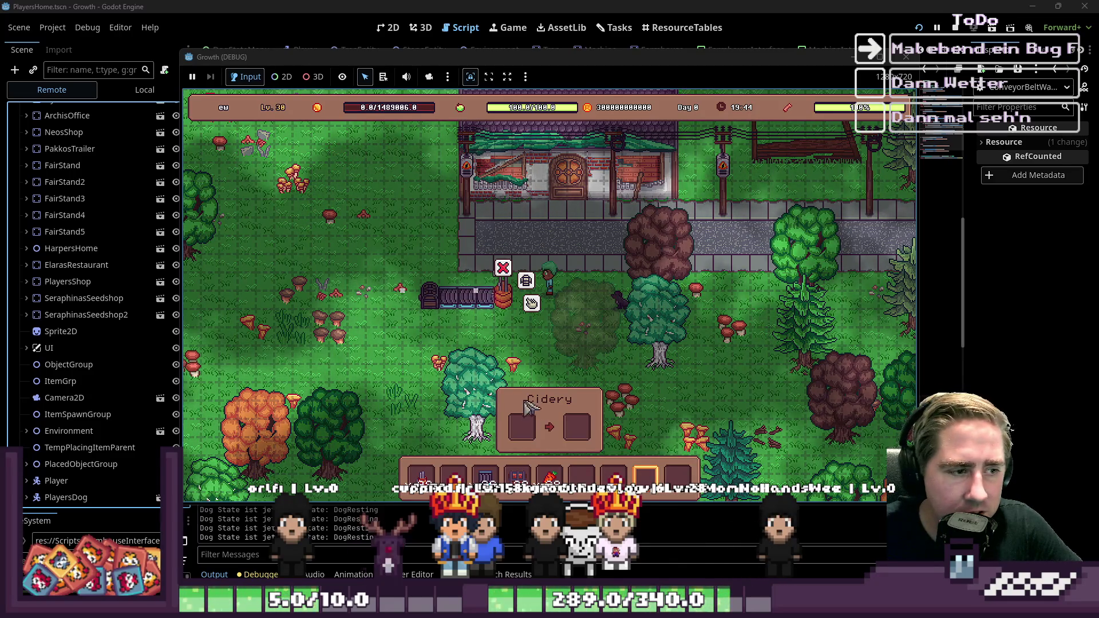
left_click_drag(550, 475, 523, 434)
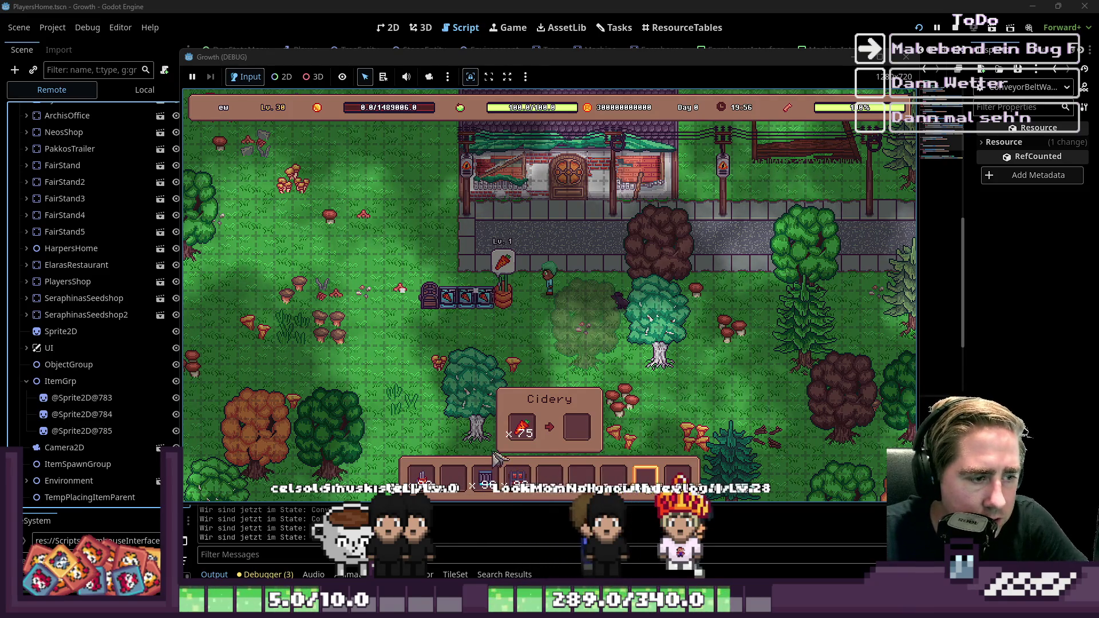
left_click(522, 426)
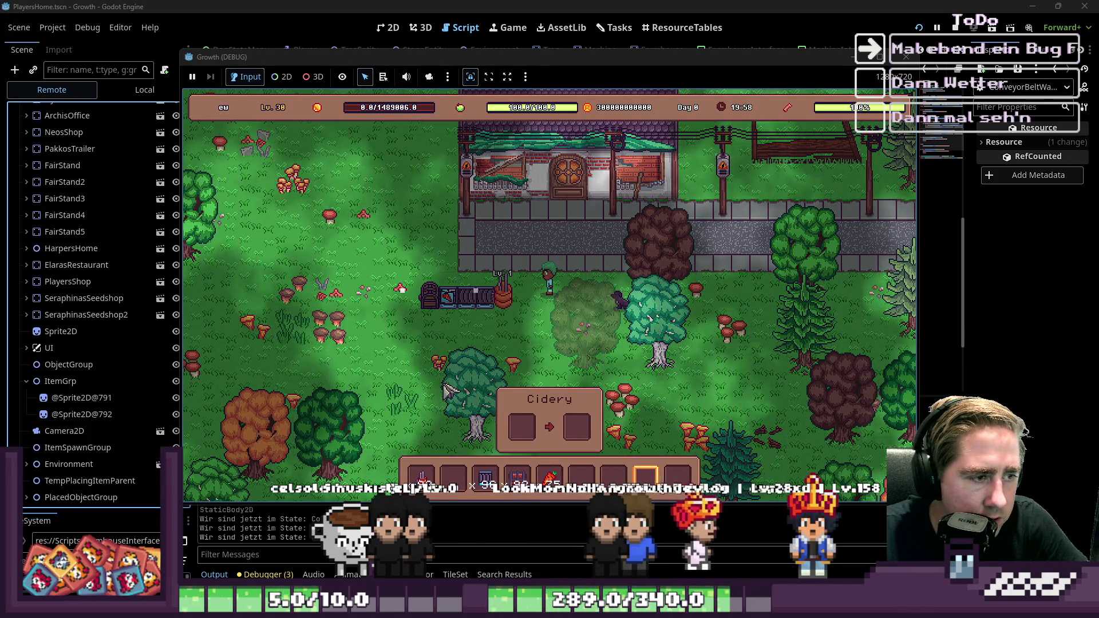
Replace the old conveyor piece with four new belt tiles beside the Cidery
left_click(472, 303)
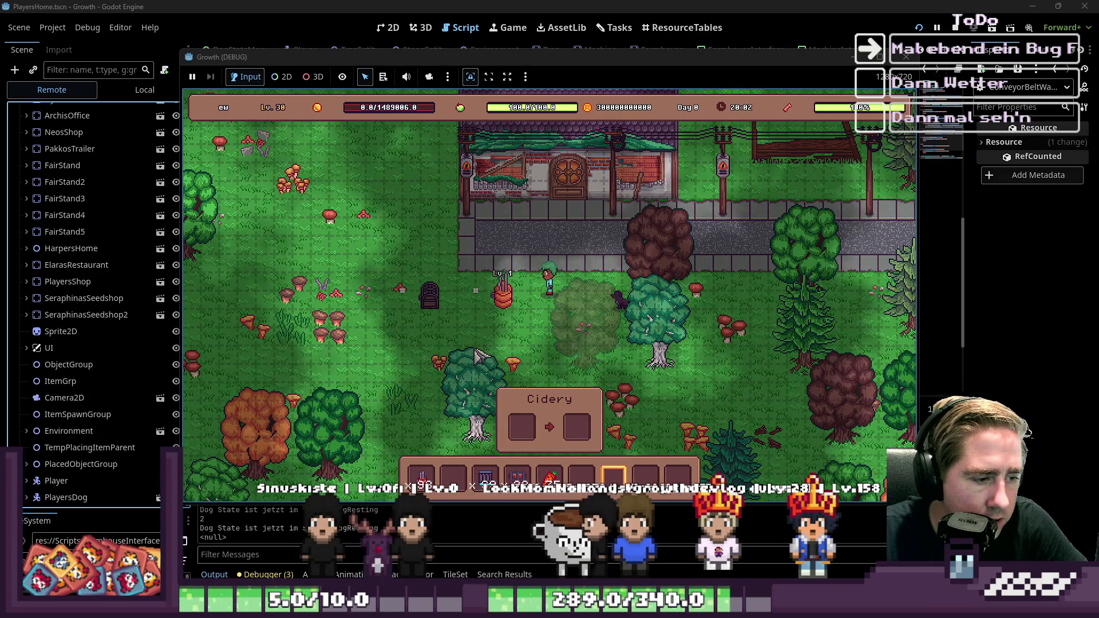
key("3")
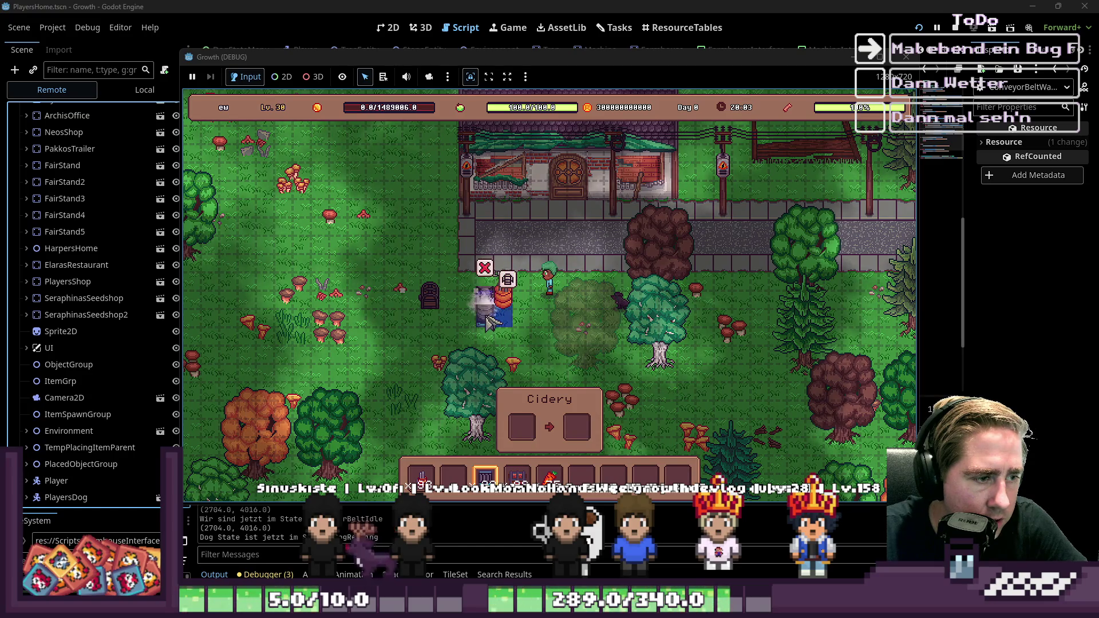
left_click(486, 326)
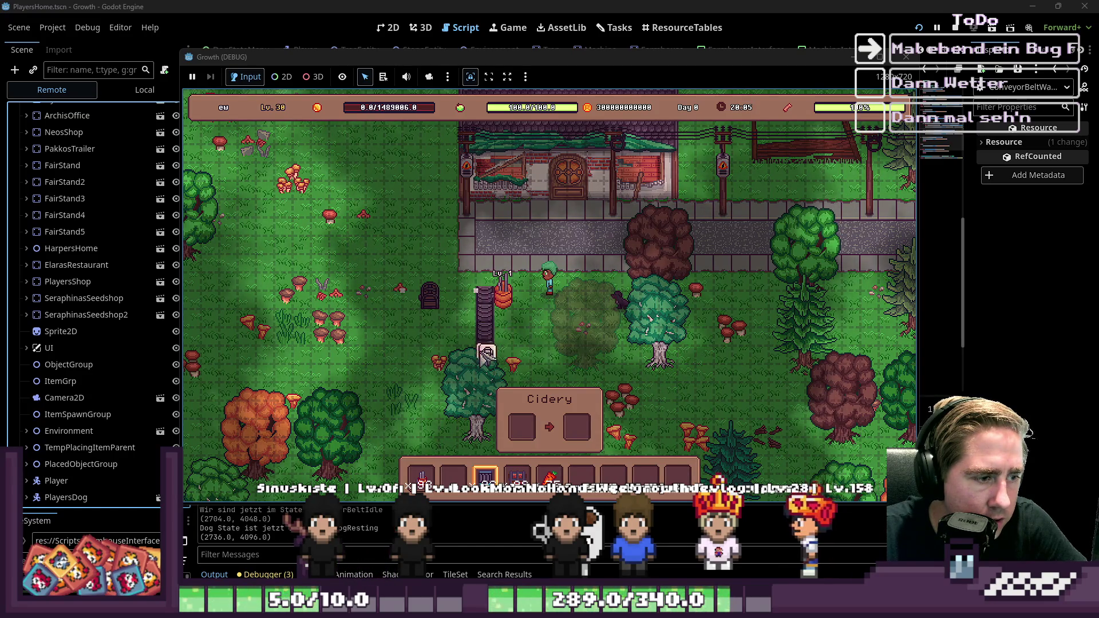
left_click(465, 341)
left_click(449, 328)
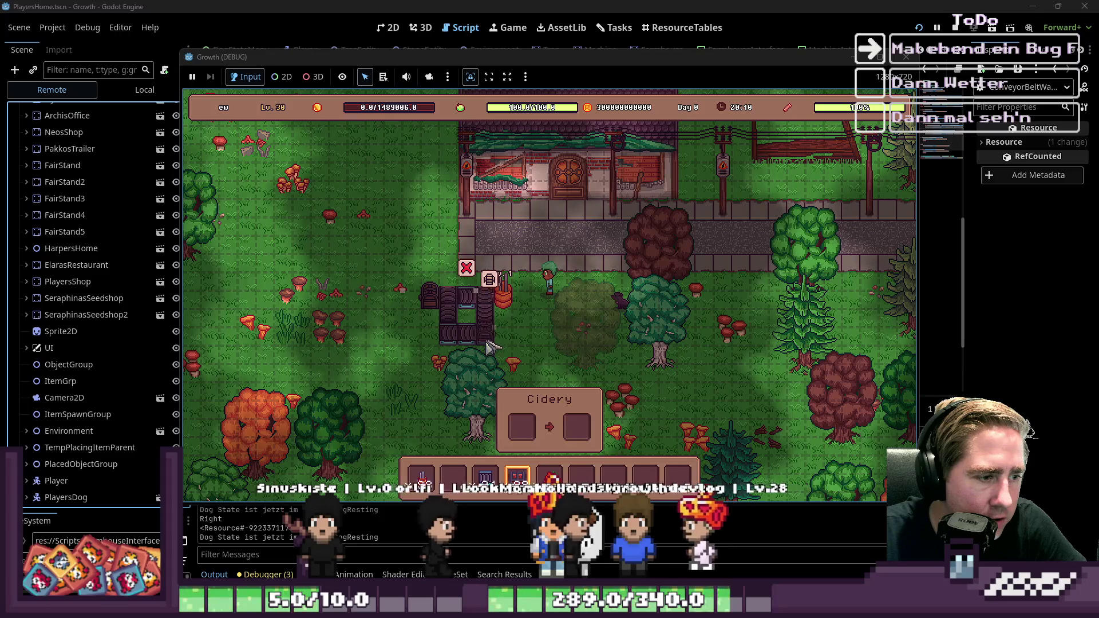
key("2")
key("3")
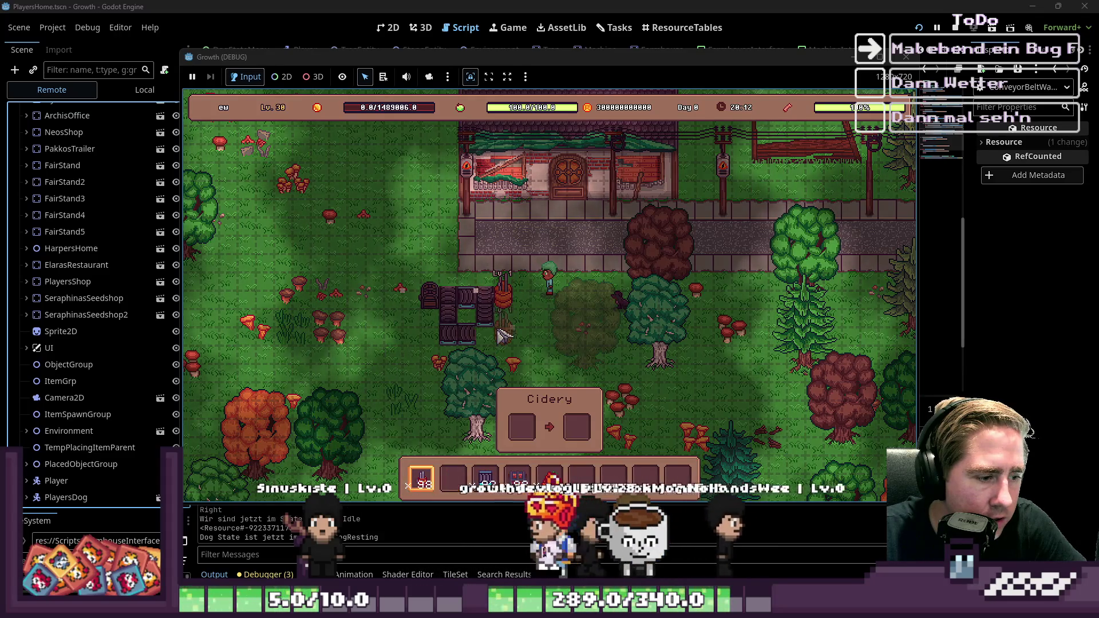
left_click(497, 337)
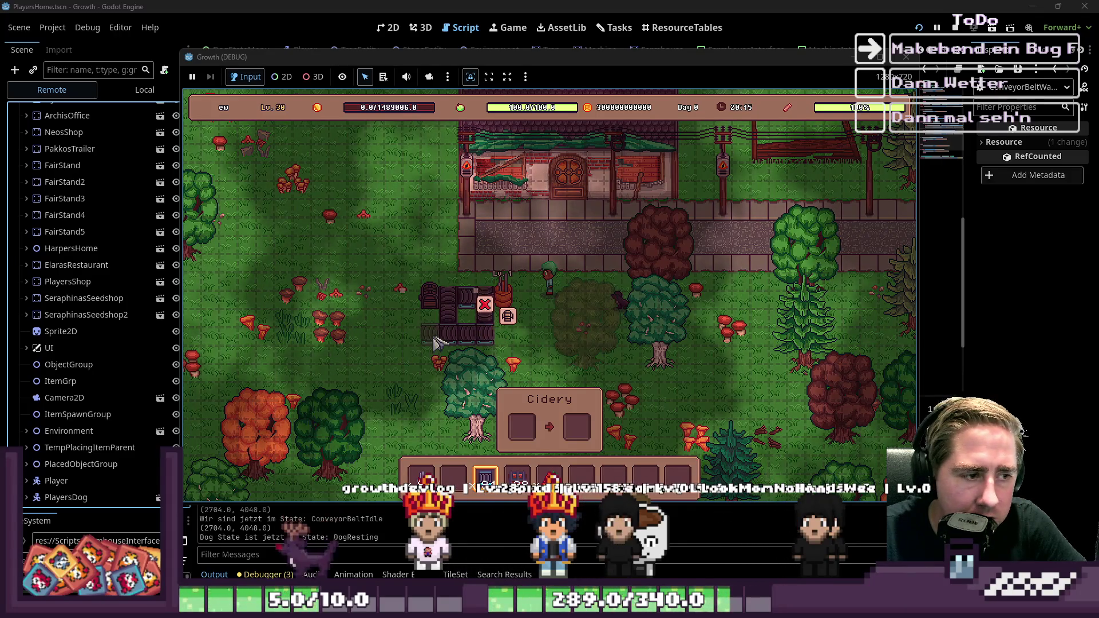
key("2")
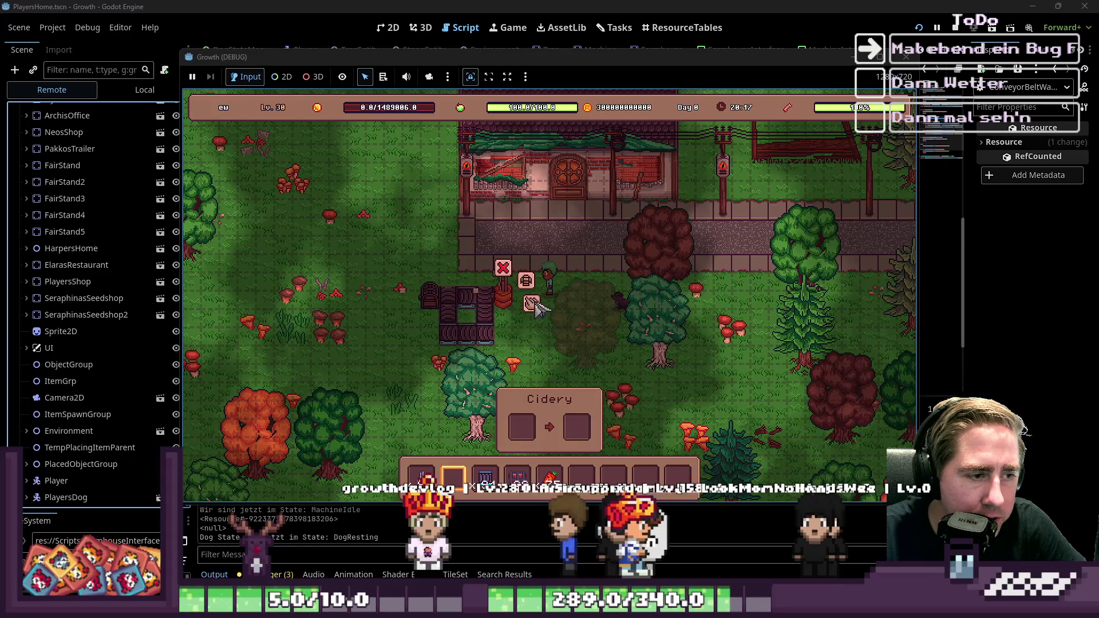
Load the 75 carrots into the Cidery and add two more belt pieces to the loop
left_click(530, 439)
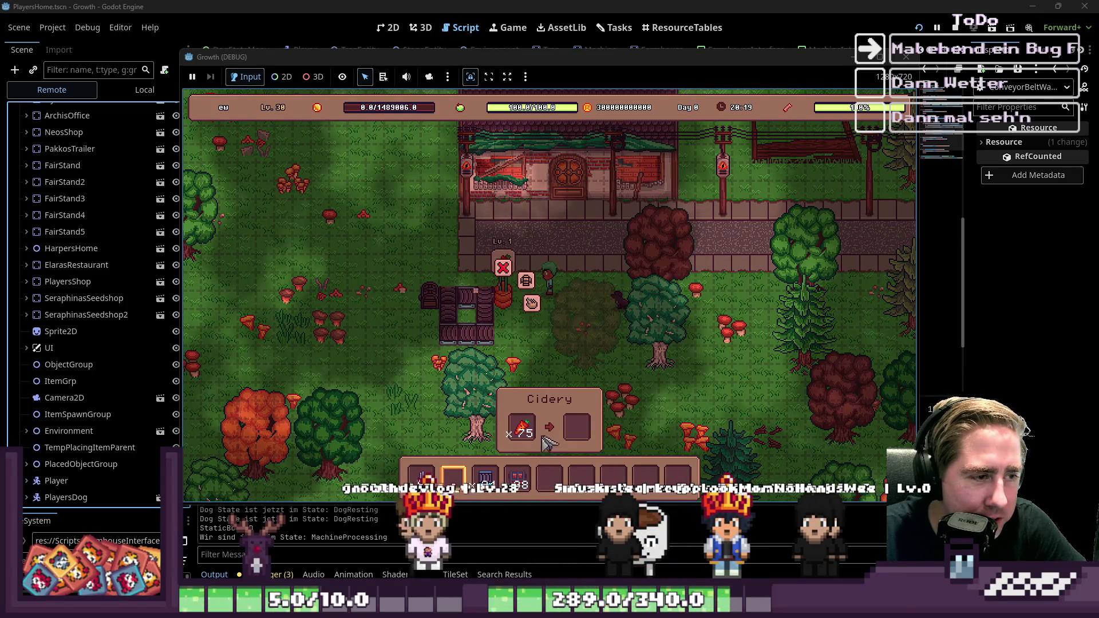
mouse_move(526, 445)
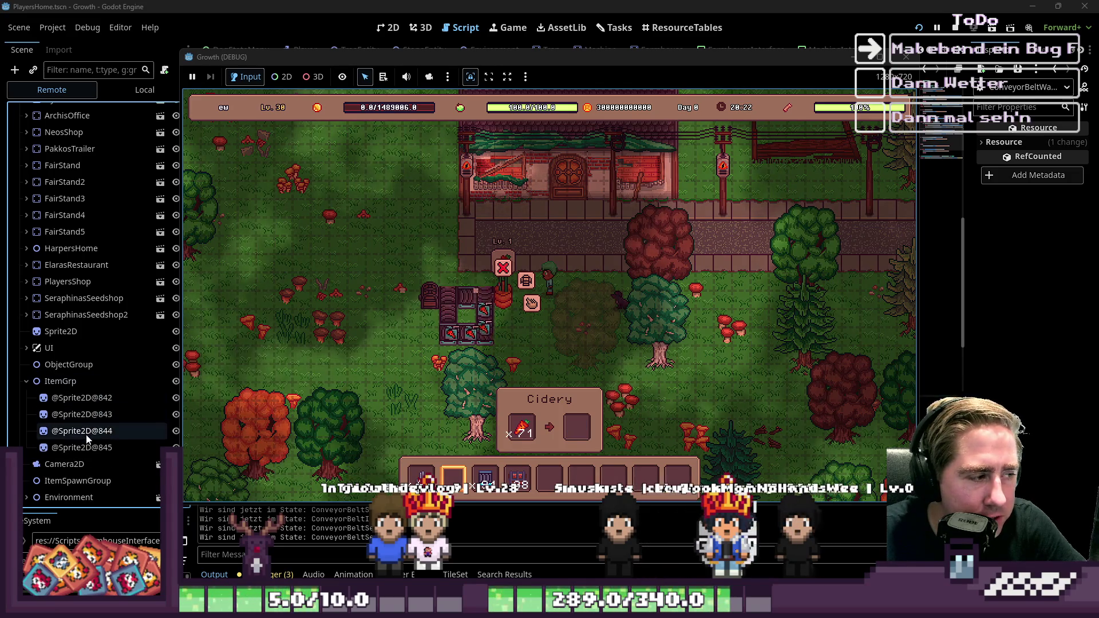
scroll(69, 449, "down", 3)
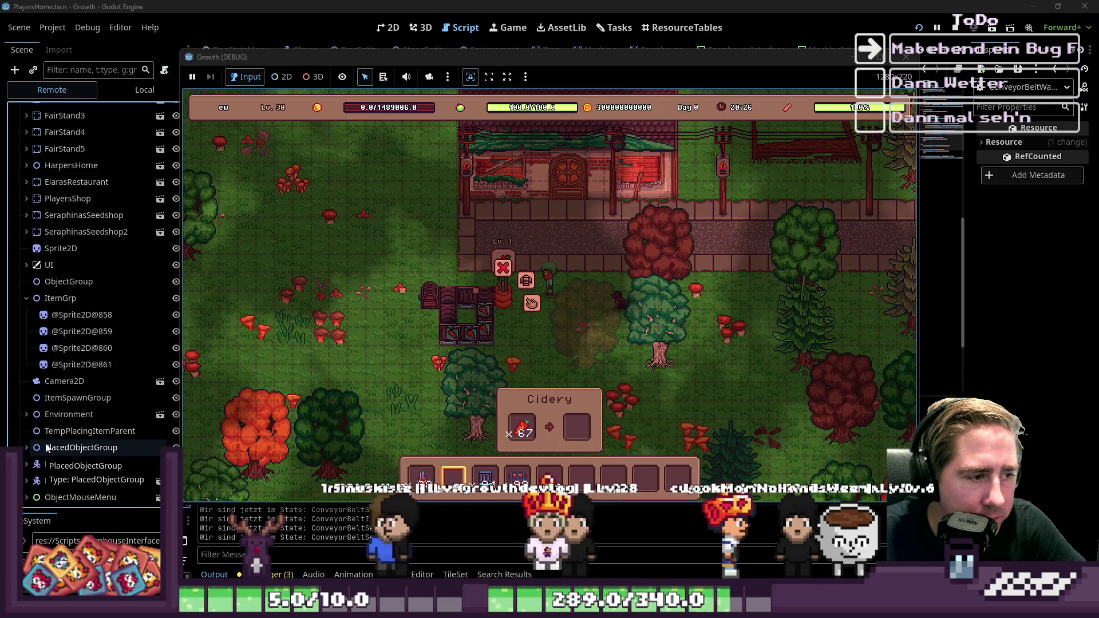
key("3")
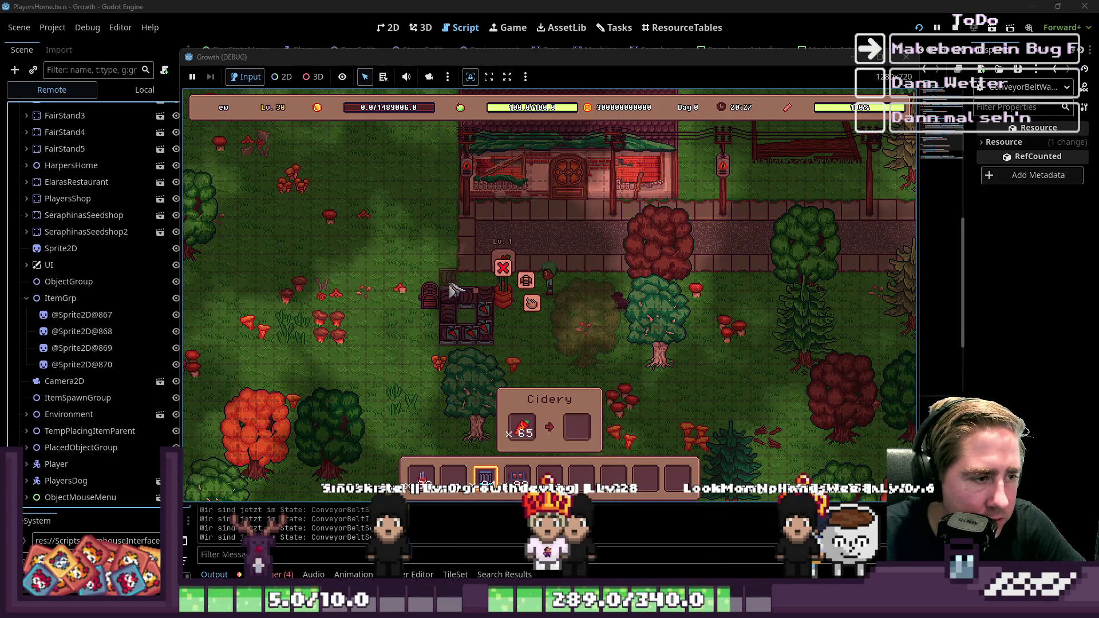
left_click(461, 289)
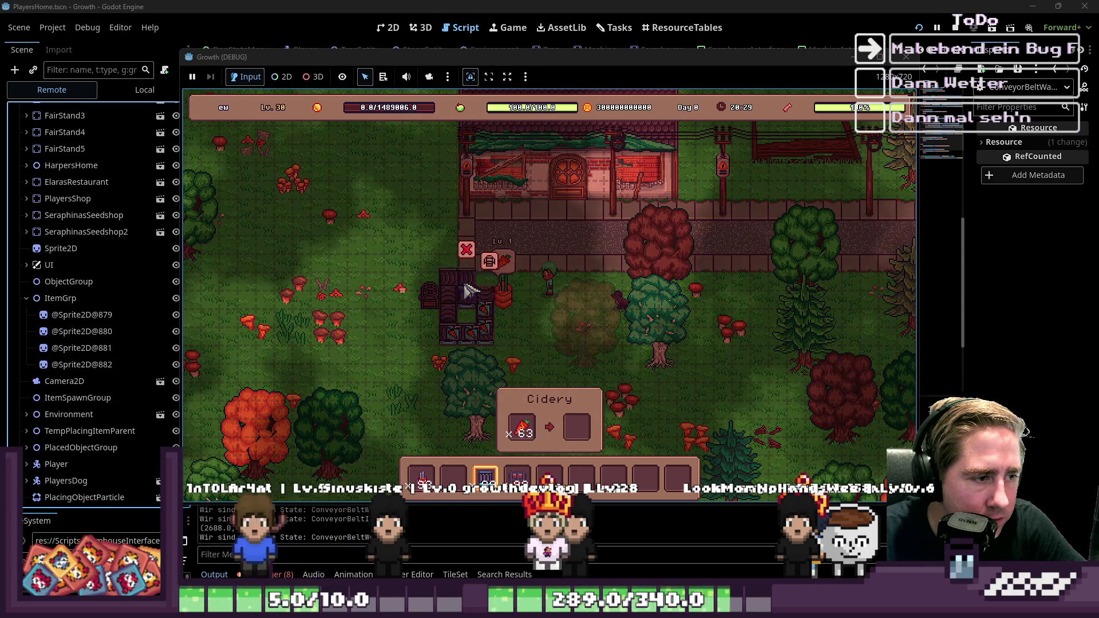
left_click(481, 290)
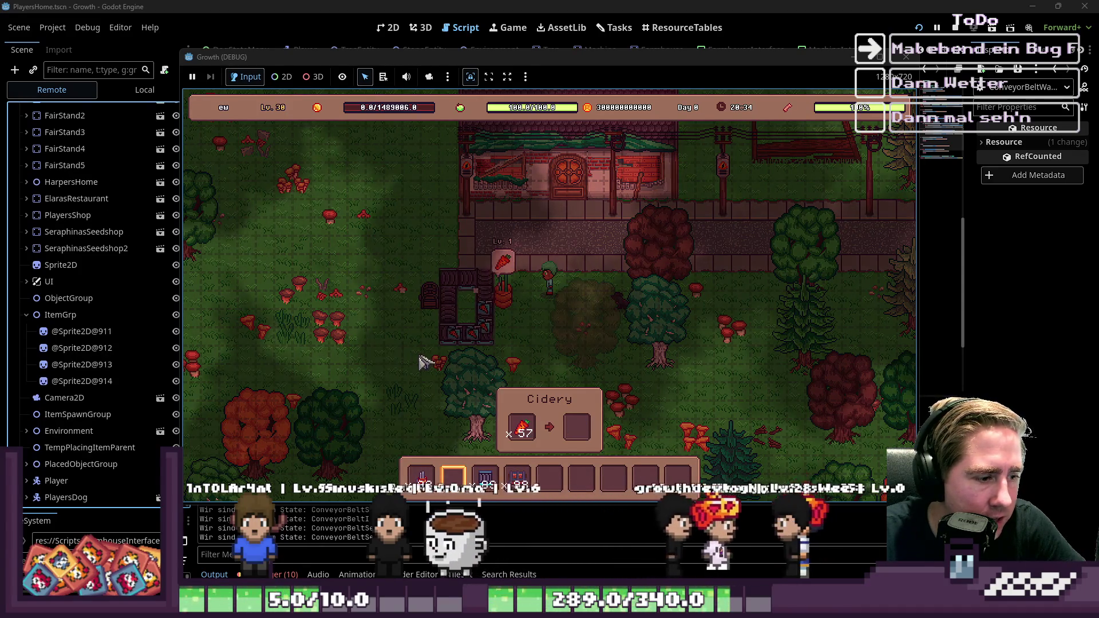
key("3")
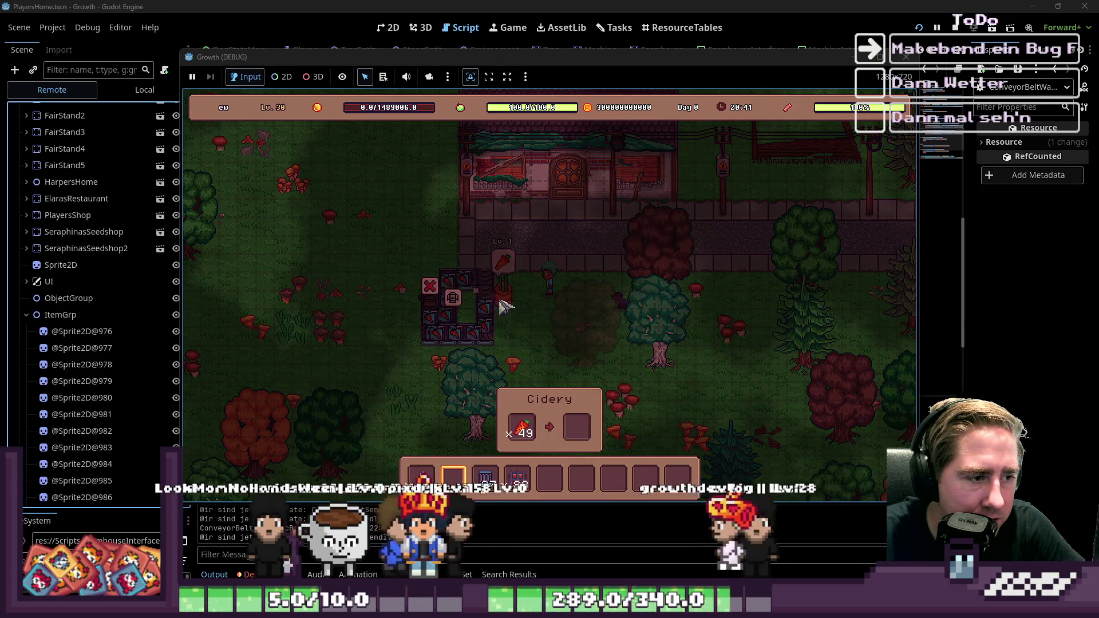
scroll(102, 375, "down", 3)
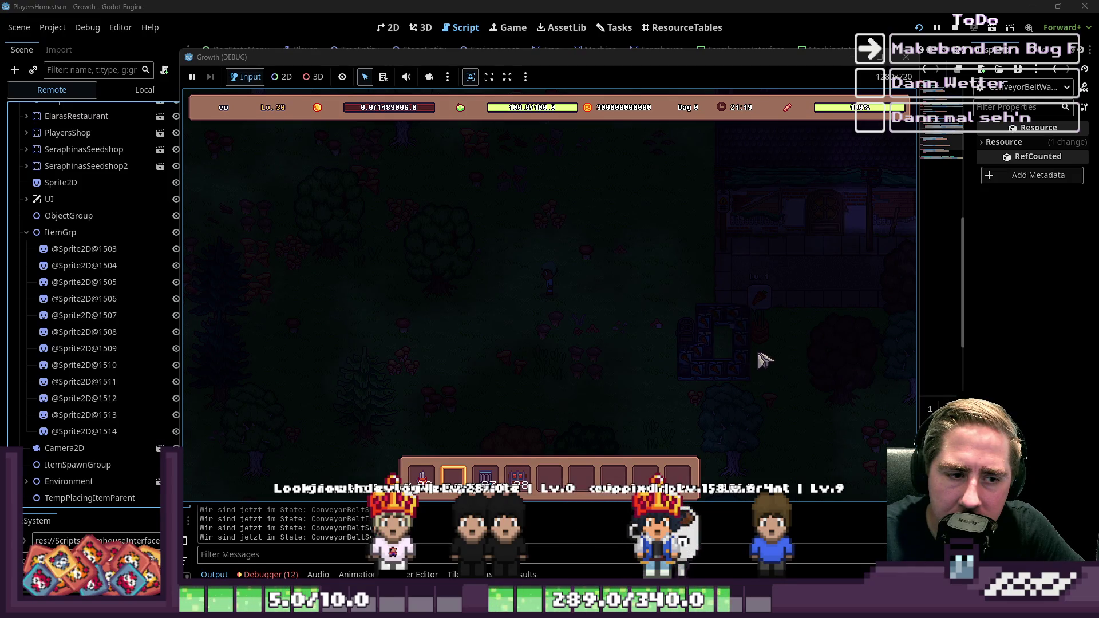
Open the Cidery's panel to watch its carrots run out, walk right, then return to the editor
left_click(729, 382)
mouse_move(526, 445)
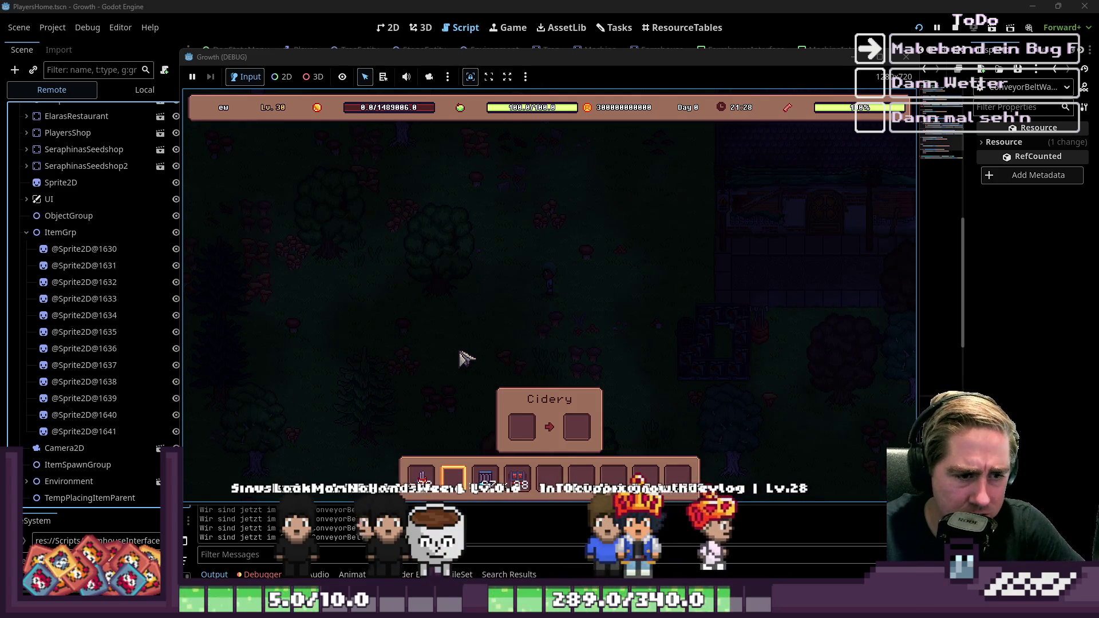
key("d")
key("d")
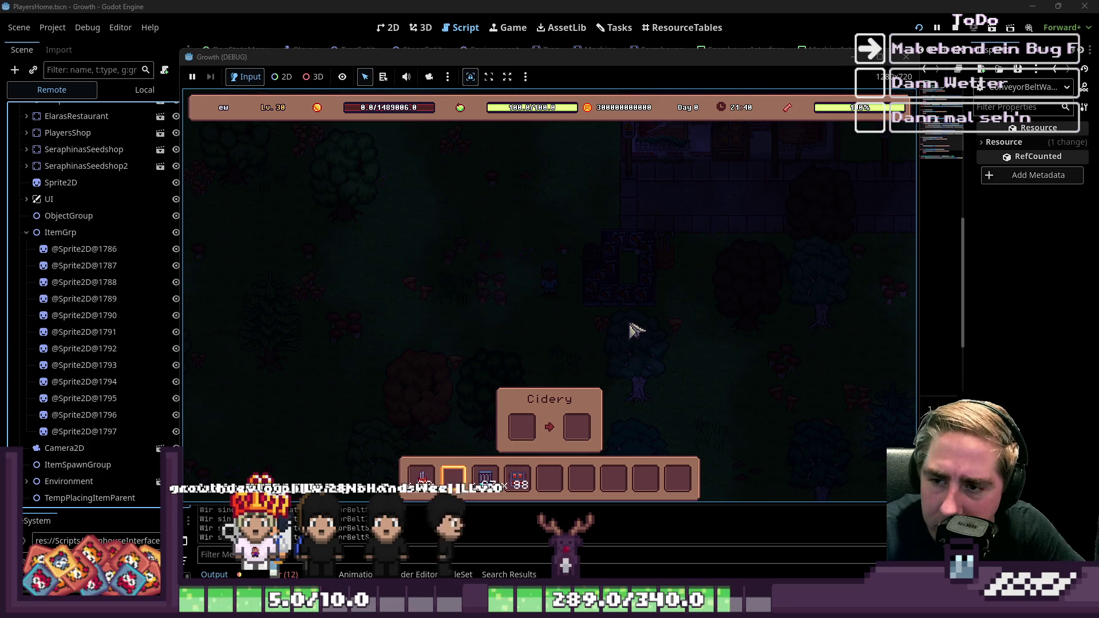
left_click(365, 504)
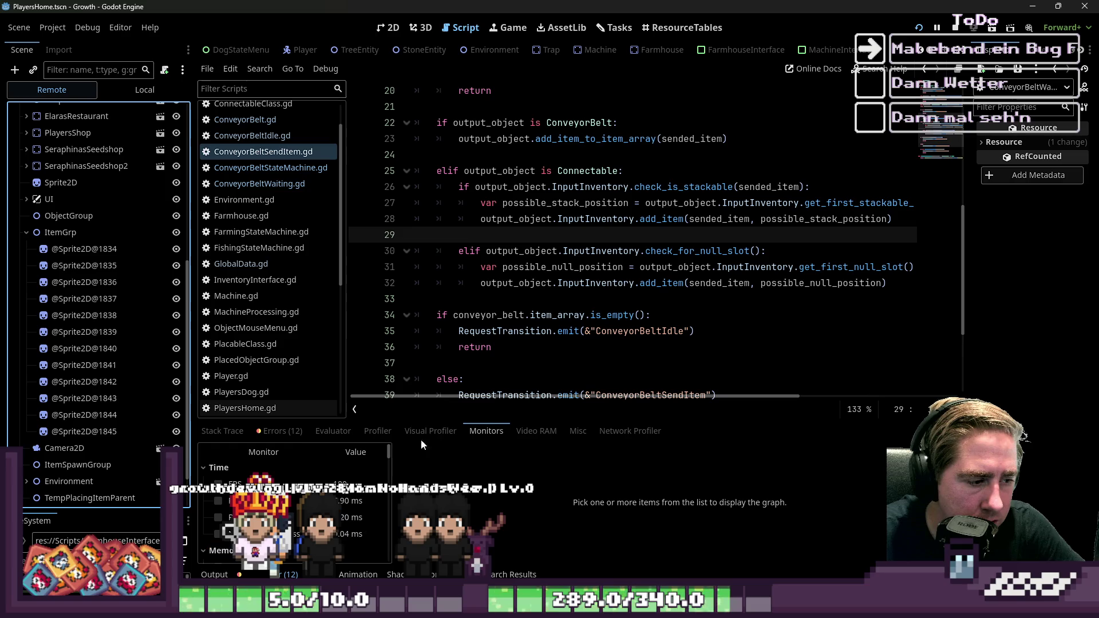
Show the 12 debugger errors from ConveyorBeltWaiting.gd:25 exit() disconnecting the nonexistent GridManagerAddObject connection
left_click(258, 435)
mouse_move(531, 496)
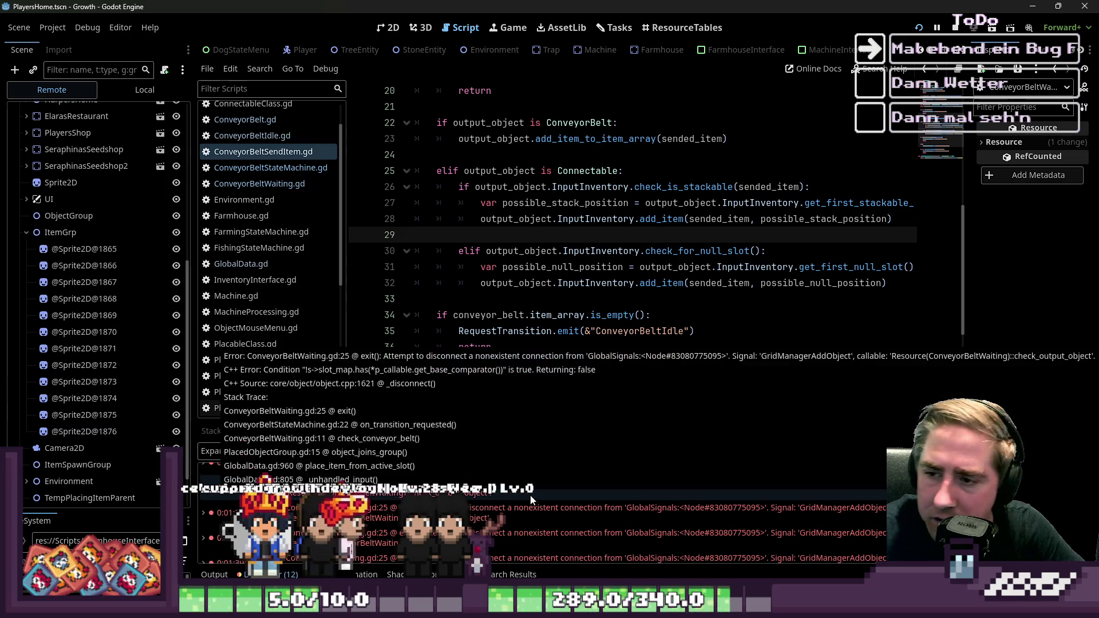